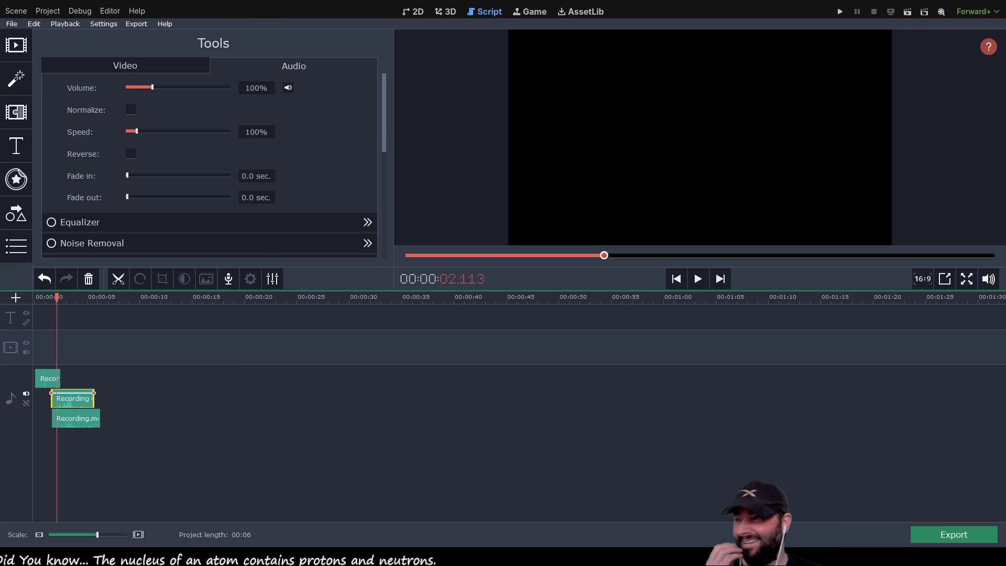
# Cut away the silent lead-in of Recording (3).m4a right before the sound begins.
pyautogui.click(47, 379)
pyautogui.scroll(5, 115, 402)
pyautogui.scroll(2, 116, 402)
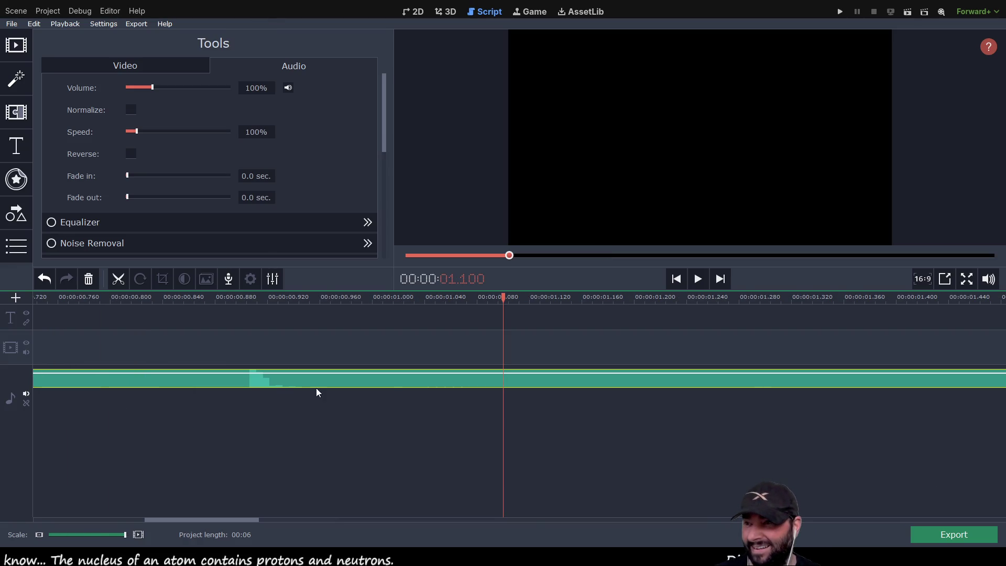
pyautogui.moveTo(503, 297)
pyautogui.mouseDown()
pyautogui.moveTo(272, 310)
pyautogui.moveTo(241, 335)
pyautogui.moveTo(239, 380)
pyautogui.mouseUp()
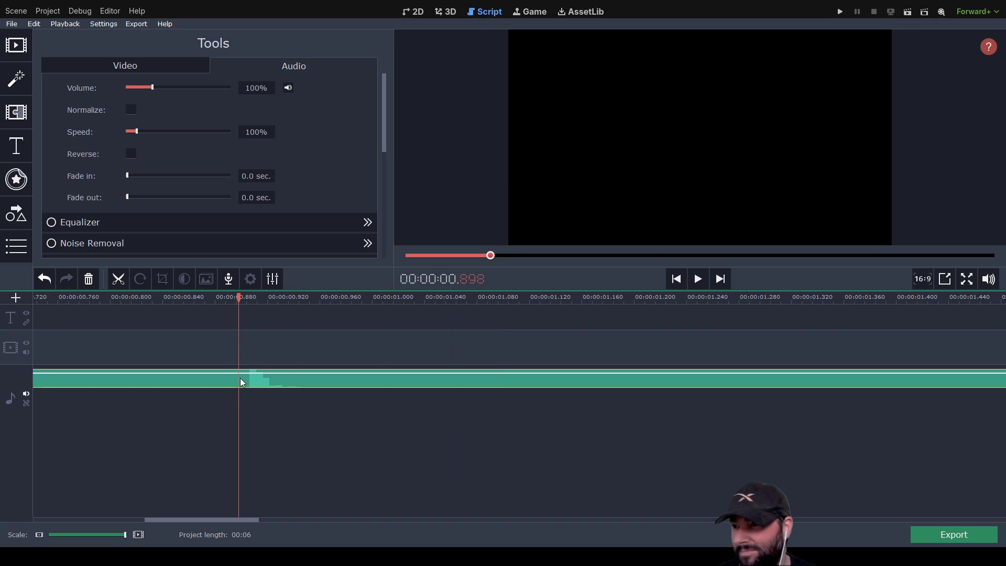
pyautogui.hotkey('ctrl', 'b')
pyautogui.click(178, 380)
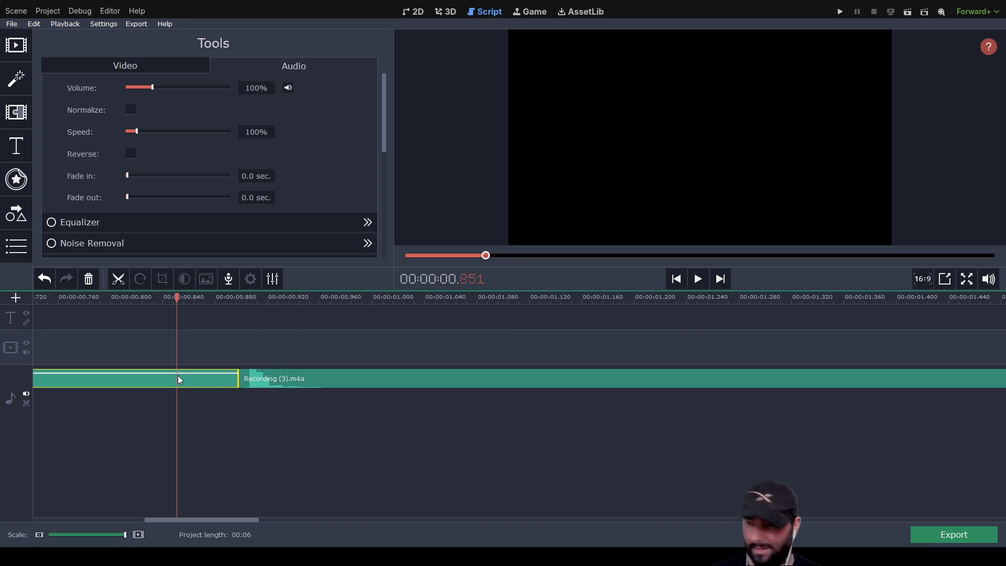
pyautogui.press('Delete')
# Split off and delete the trailing part, leaving only a short snippet.
pyautogui.moveTo(178, 297)
pyautogui.mouseDown()
pyautogui.moveTo(301, 325)
pyautogui.moveTo(317, 341)
pyautogui.moveTo(301, 349)
pyautogui.moveTo(318, 356)
pyautogui.mouseUp()
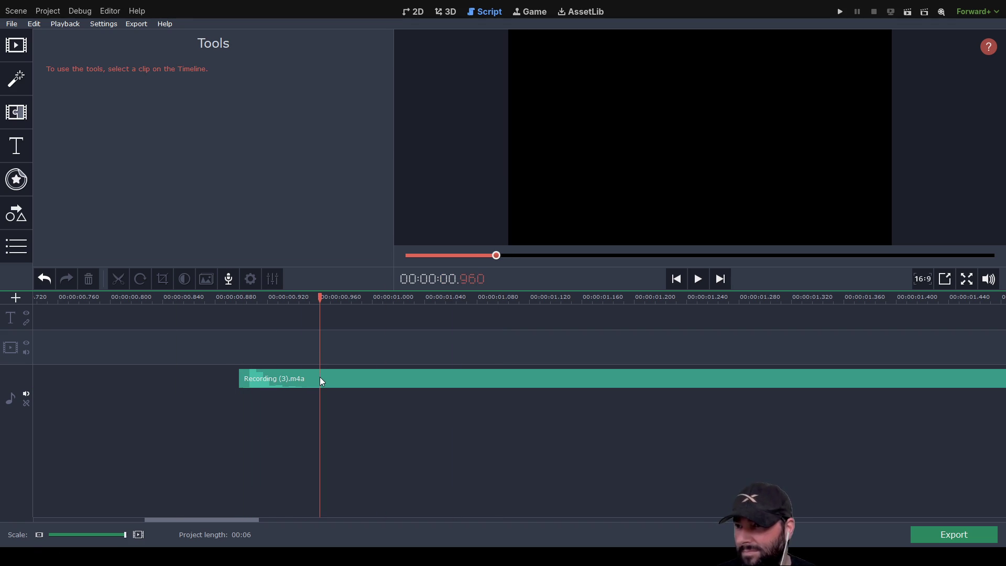
pyautogui.click(321, 380)
pyautogui.hotkey('ctrl', 'b')
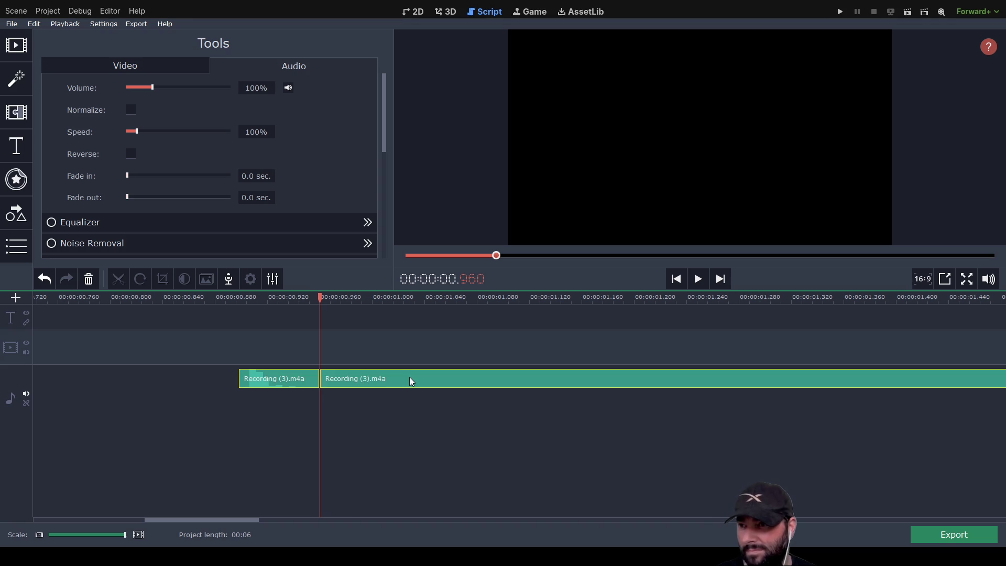
pyautogui.click(408, 379)
pyautogui.press('Delete')
# Move the snippet to 0:00 at the very start of the timeline.
pyautogui.moveTo(292, 380); pyautogui.dragTo(83, 382)
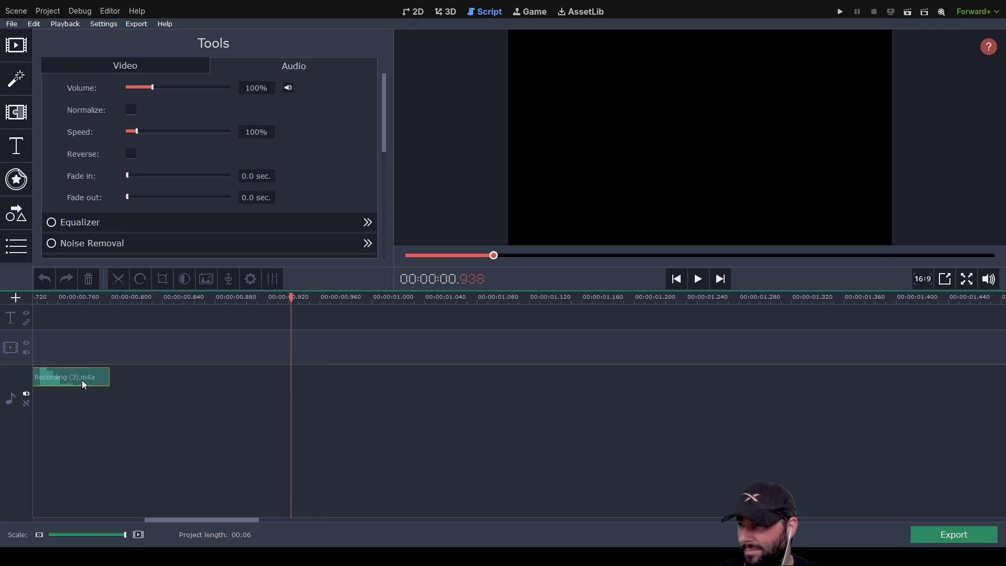
pyautogui.moveTo(560, 376); pyautogui.dragTo(113, 381)
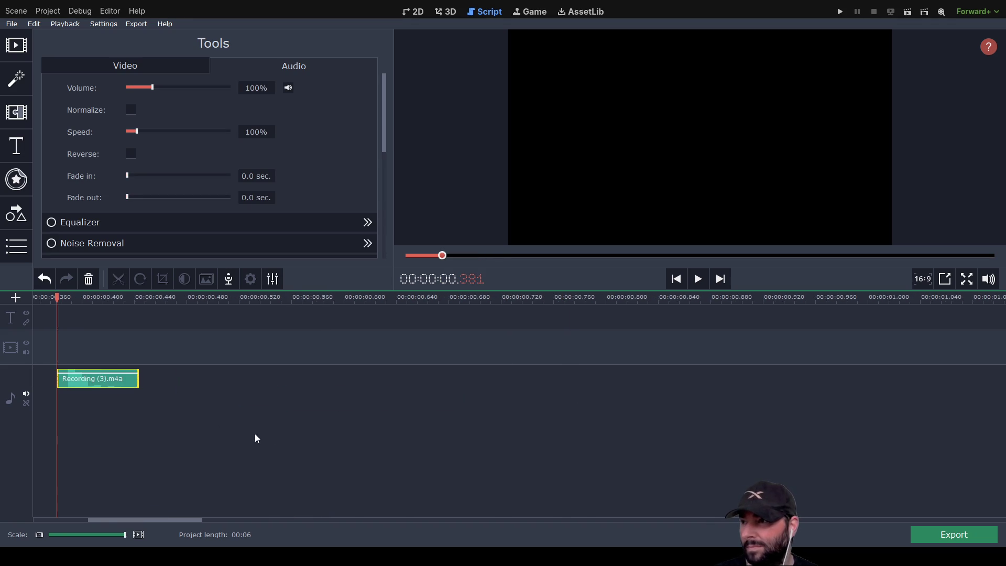
pyautogui.scroll(-5, 307, 421)
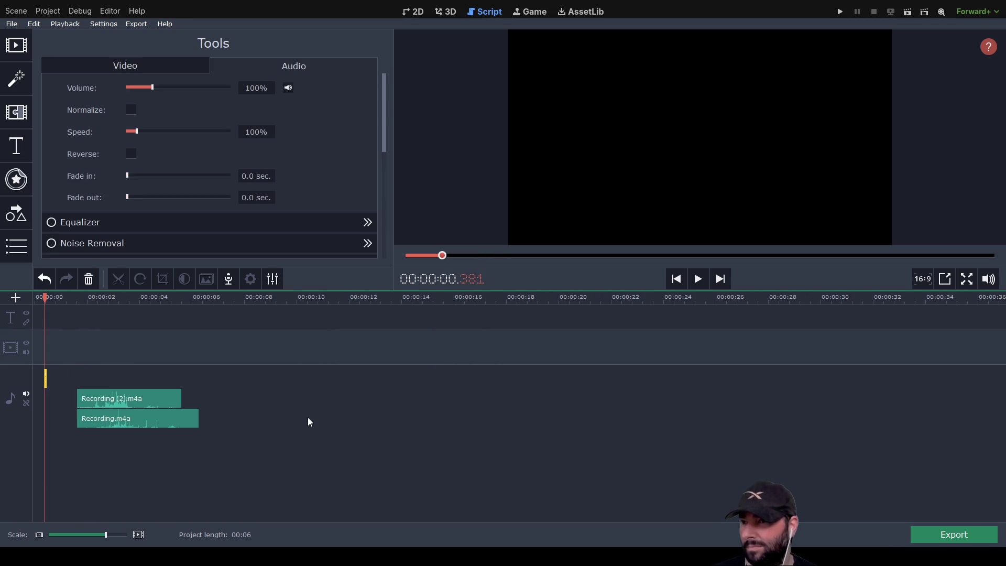
pyautogui.scroll(5, 83, 377)
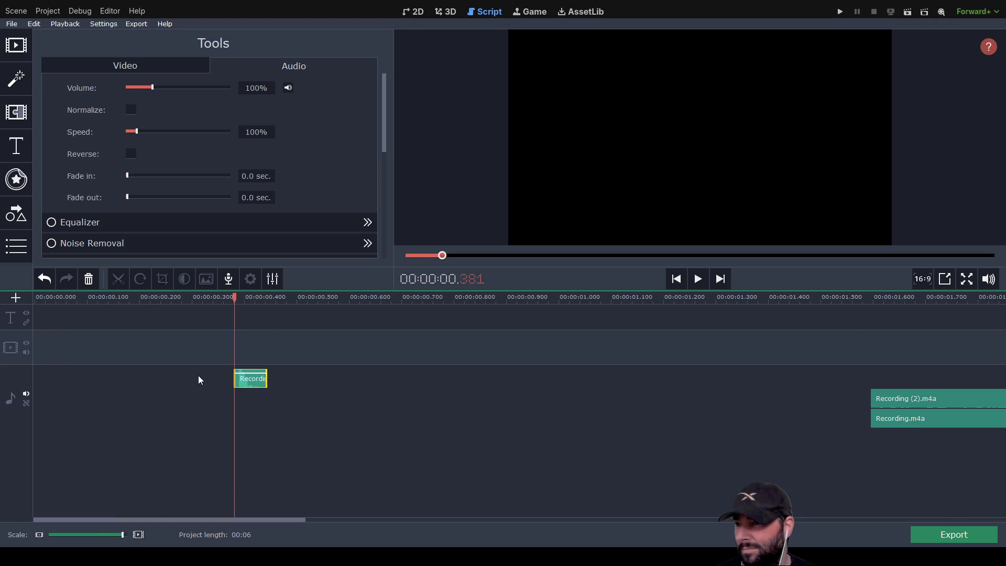
pyautogui.moveTo(249, 382); pyautogui.dragTo(49, 380)
pyautogui.click(49, 380)
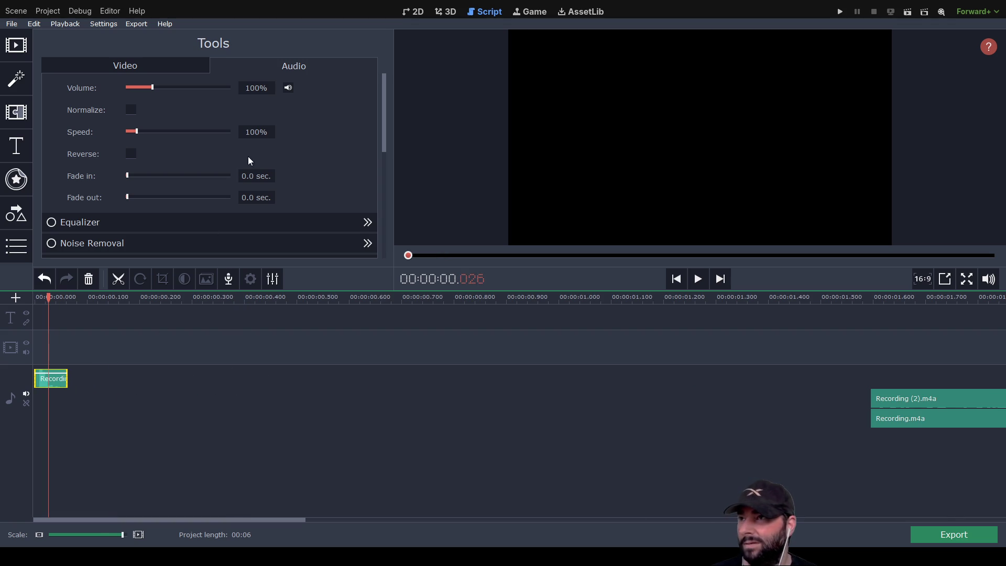
# Set the snippet's speed to 70% and preview it.
pyautogui.doubleClick(263, 132)
pyautogui.write('70')
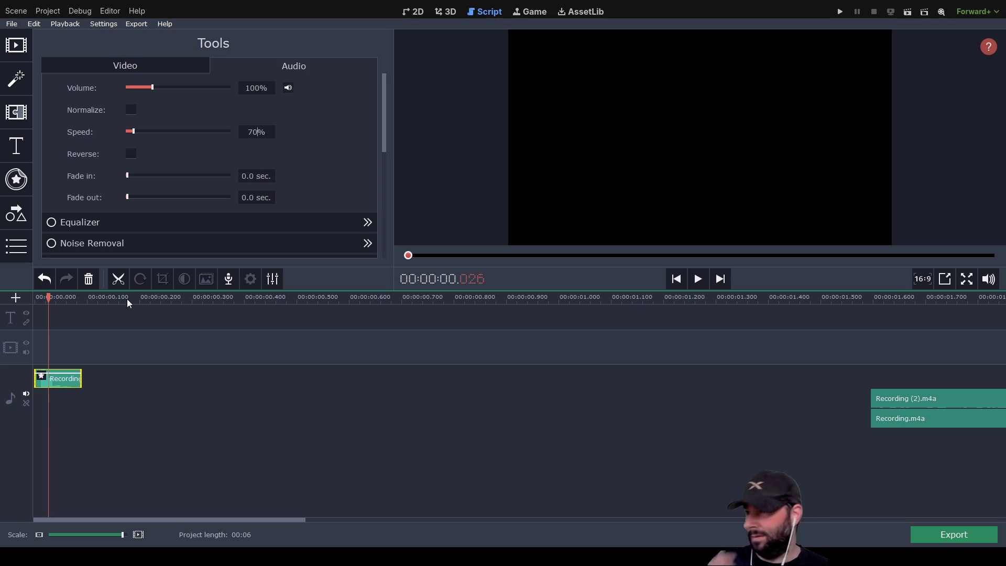
pyautogui.click(698, 279)
pyautogui.click(697, 279)
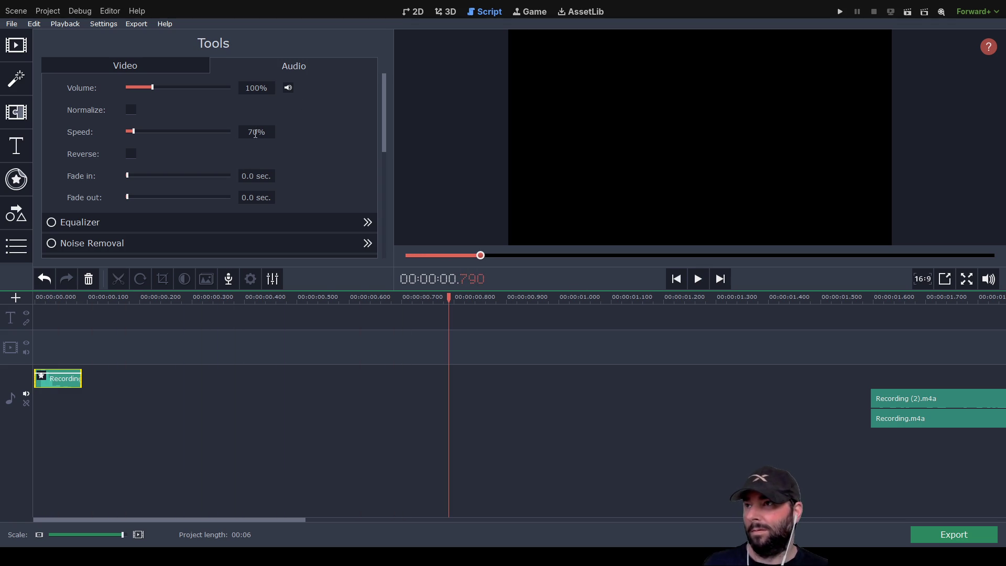
# Change the snippet's speed to 50% and play it back.
pyautogui.doubleClick(267, 131)
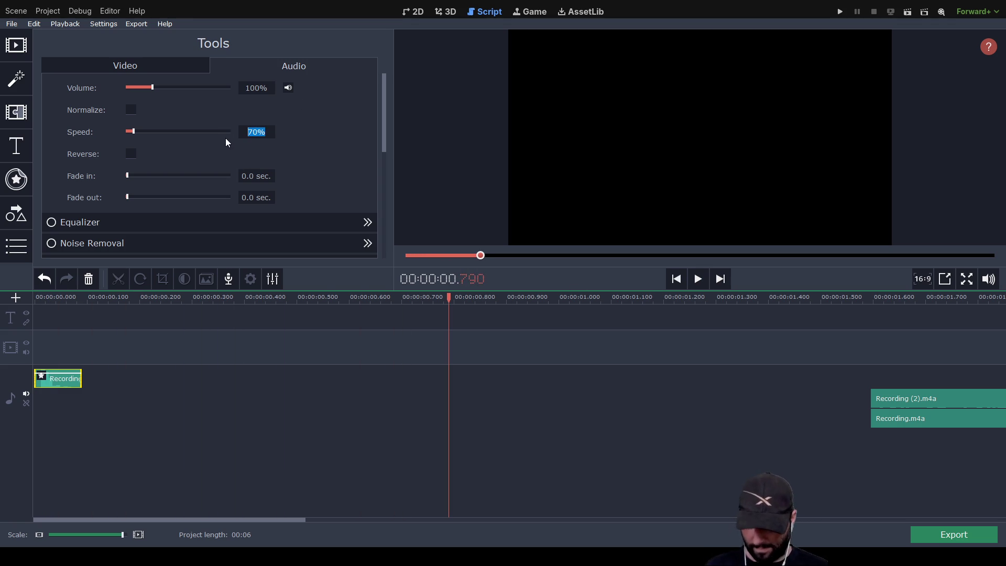
pyautogui.write('60')
pyautogui.press('BackSpace')
pyautogui.press('BackSpace')
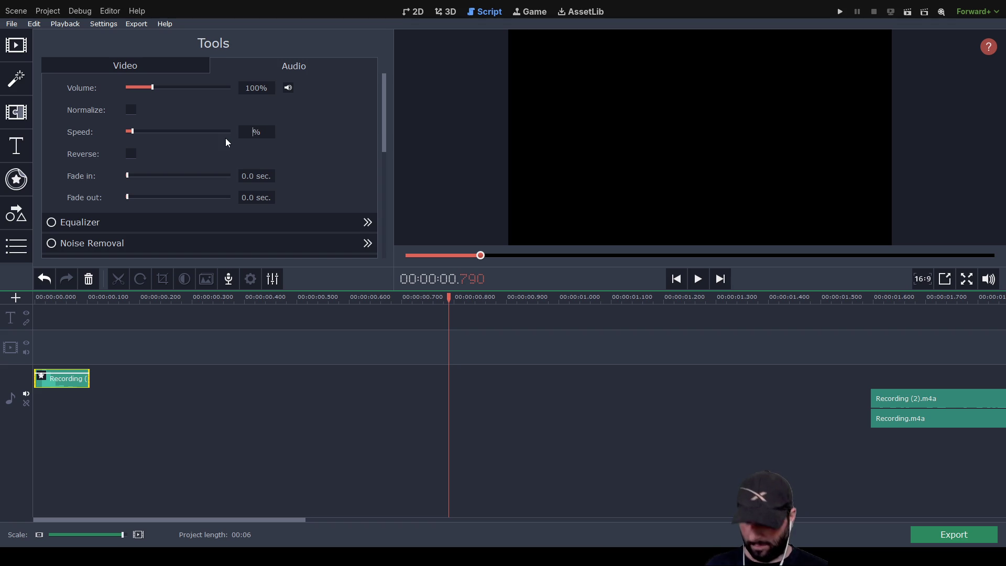
pyautogui.write('50')
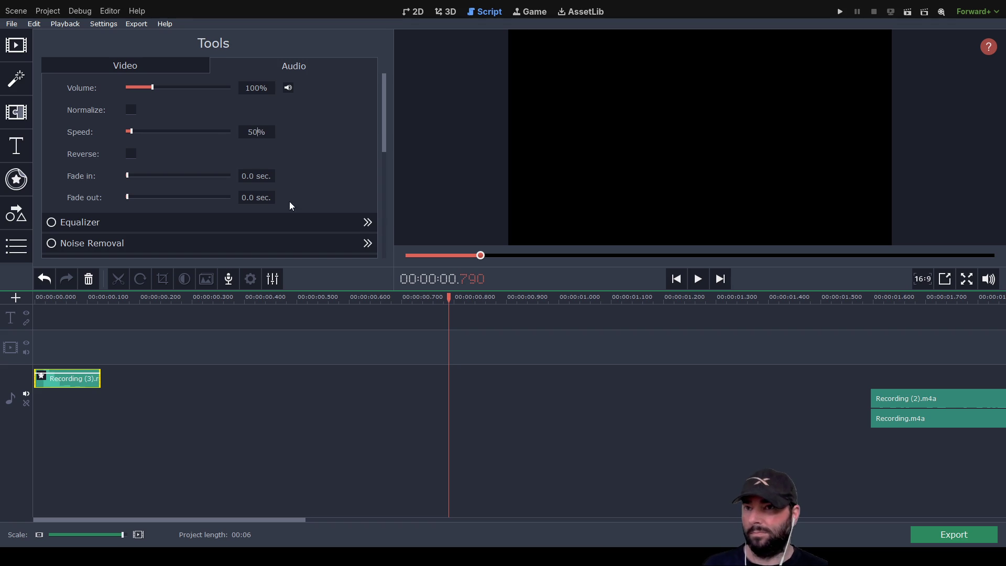
pyautogui.click(698, 279)
pyautogui.click(698, 278)
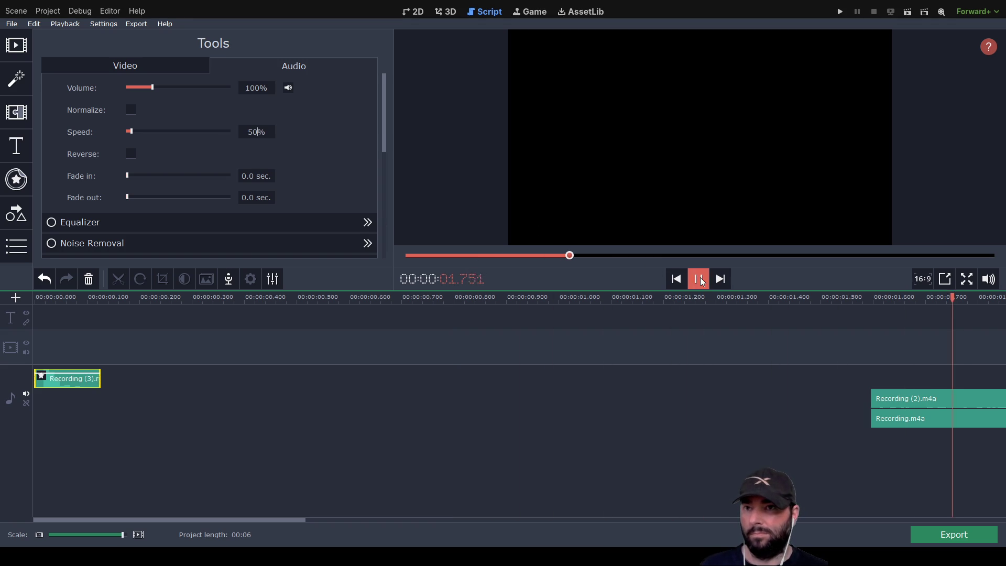
# Replay the project from the start, then reselect the snippet for equalizing.
pyautogui.click(43, 319)
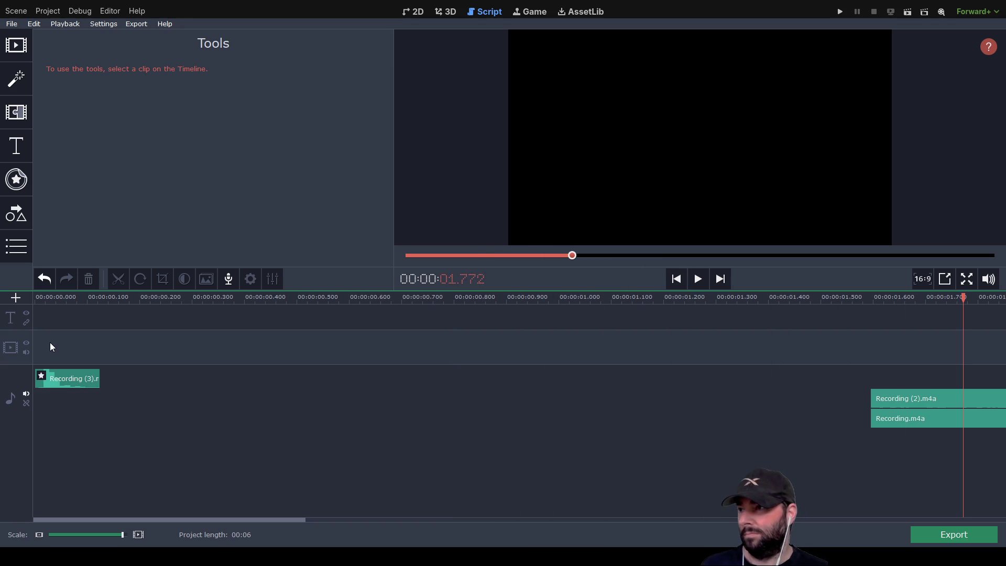
pyautogui.click(35, 297)
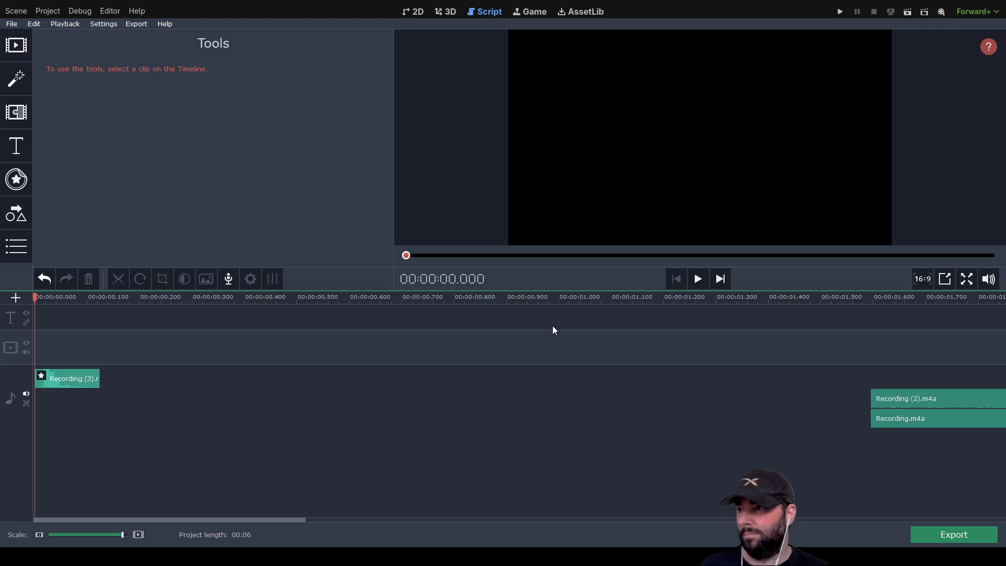
pyautogui.click(698, 279)
pyautogui.click(698, 280)
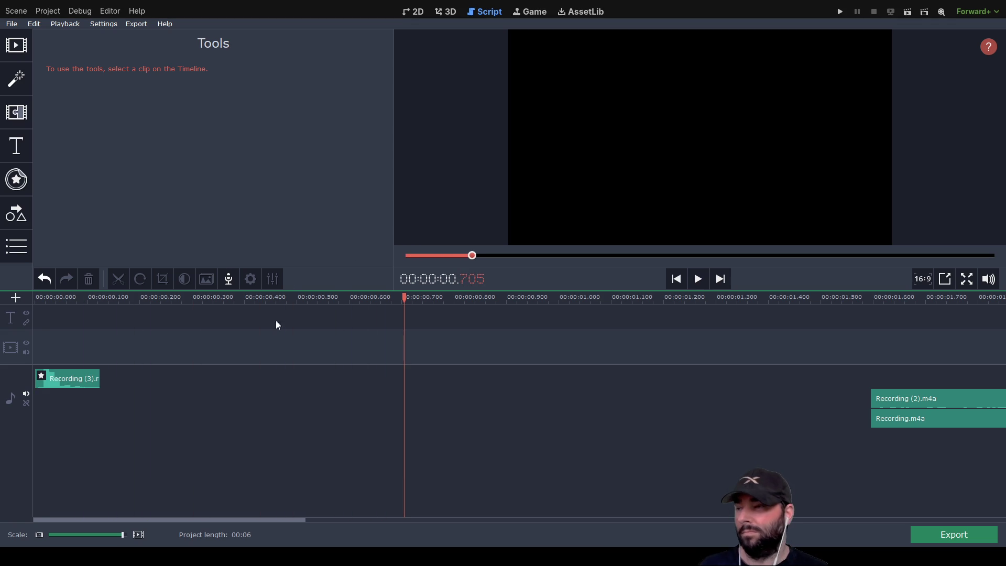
pyautogui.moveTo(405, 299); pyautogui.dragTo(27, 294)
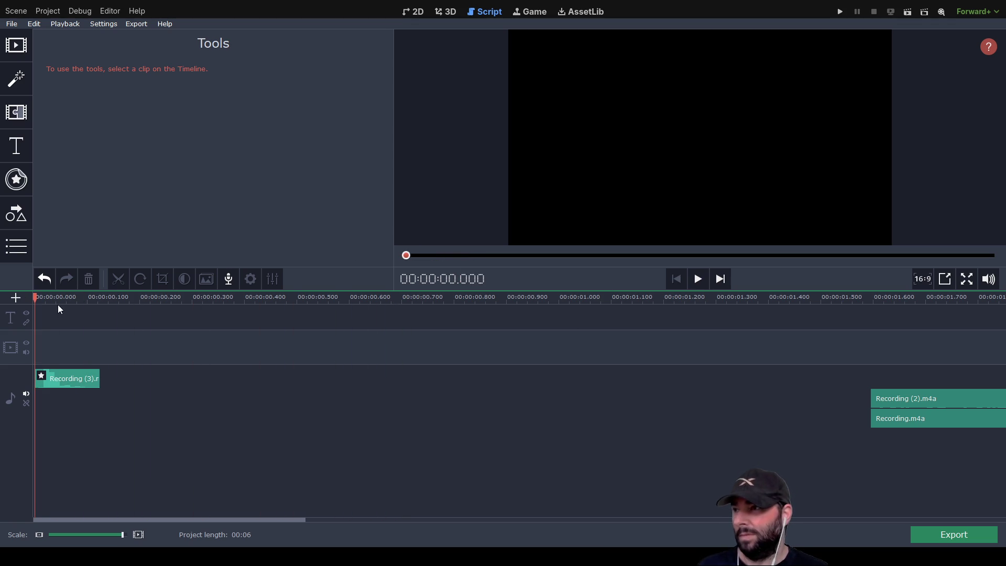
pyautogui.click(81, 378)
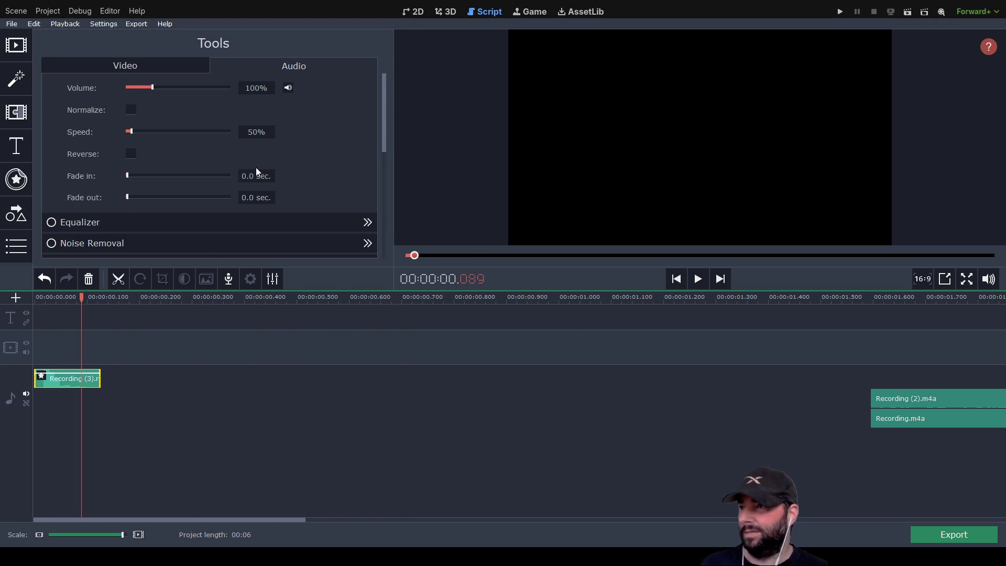
pyautogui.click(87, 230)
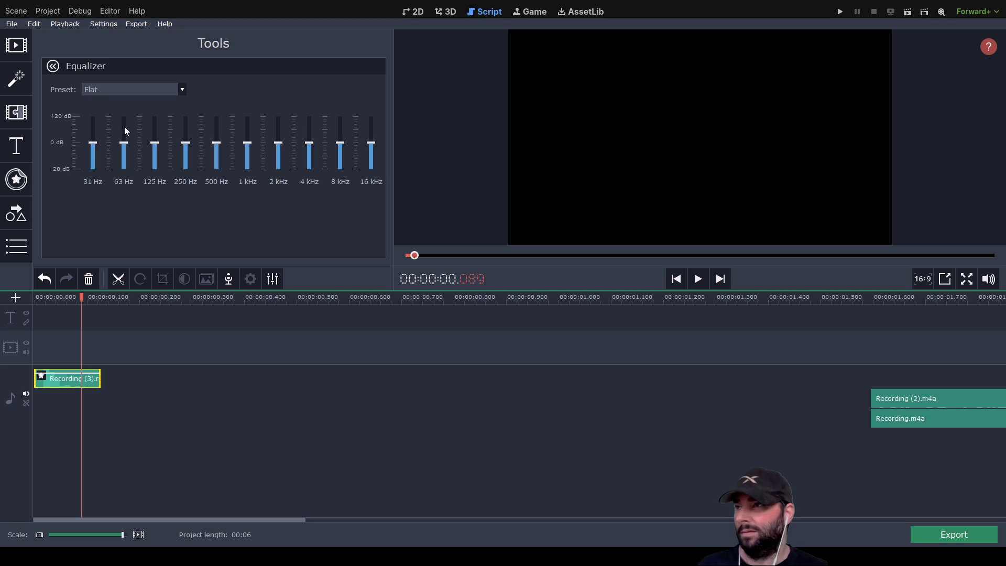
# Boost the snippet's 31–250 Hz bands to +20 dB, cut 2–16 kHz to about -15 dB, and preview.
pyautogui.click(93, 143)
pyautogui.moveTo(94, 148)
pyautogui.mouseDown()
pyautogui.moveTo(93, 117)
pyautogui.moveTo(154, 117)
pyautogui.mouseUp()
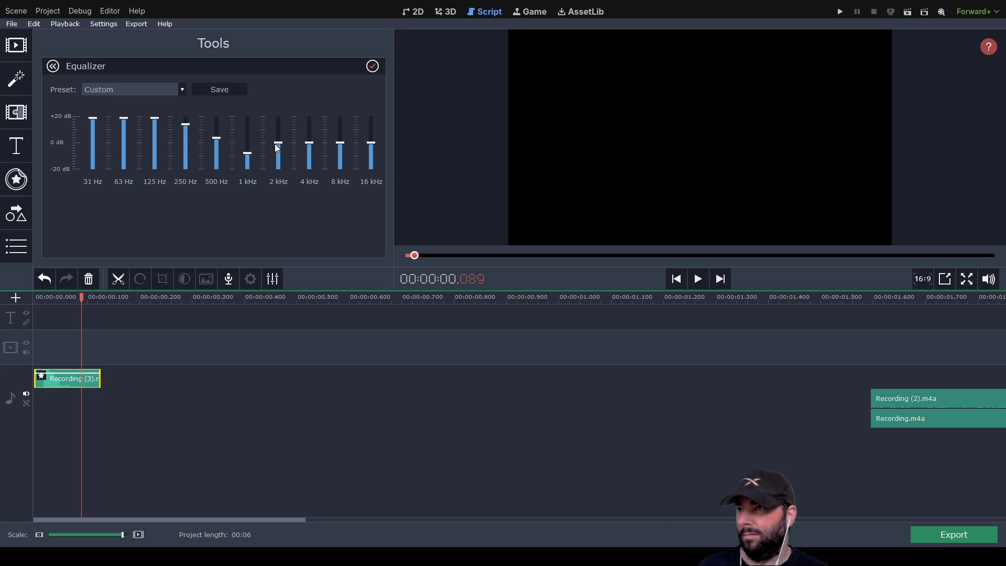
pyautogui.moveTo(278, 143); pyautogui.dragTo(278, 162)
pyautogui.moveTo(343, 142)
pyautogui.mouseDown()
pyautogui.moveTo(342, 162)
pyautogui.moveTo(371, 162)
pyautogui.mouseUp()
pyautogui.click(702, 284)
pyautogui.click(705, 283)
pyautogui.click(703, 281)
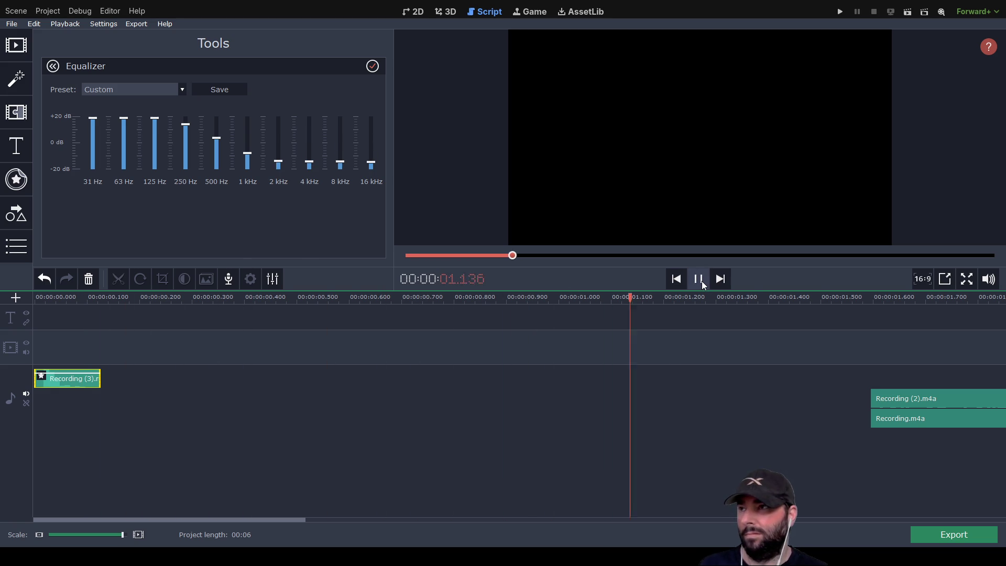
pyautogui.click(702, 281)
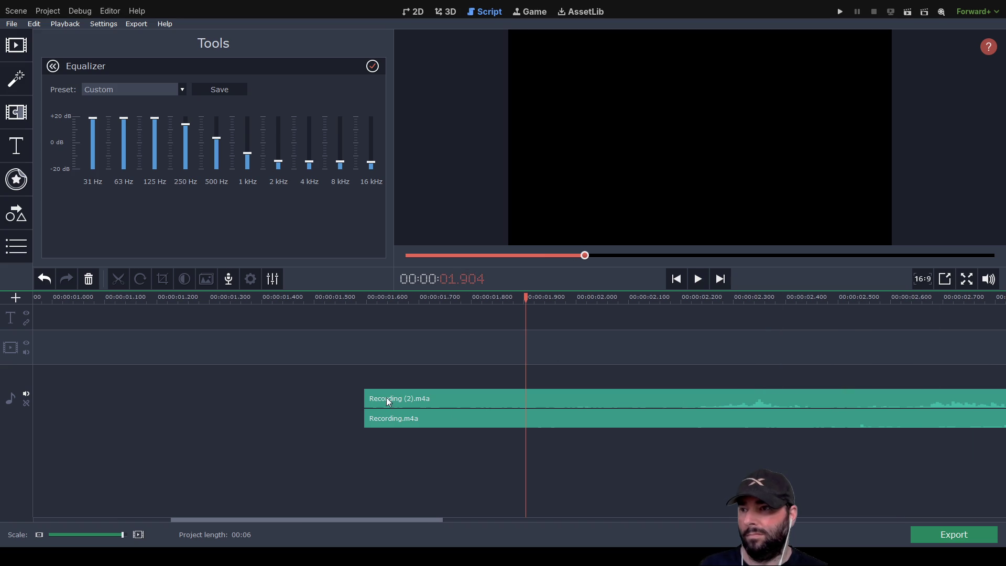
# Move Recording (2).m4a to the track start and select both long recordings.
pyautogui.hscroll(1, 336, 388)
pyautogui.scroll(-3, 248, 369)
pyautogui.moveTo(224, 390)
pyautogui.mouseDown()
pyautogui.moveTo(145, 401)
pyautogui.moveTo(138, 428)
pyautogui.moveTo(96, 426)
pyautogui.mouseUp()
pyautogui.keyDown('ctrl'); pyautogui.click(134, 399); pyautogui.keyUp('ctrl')
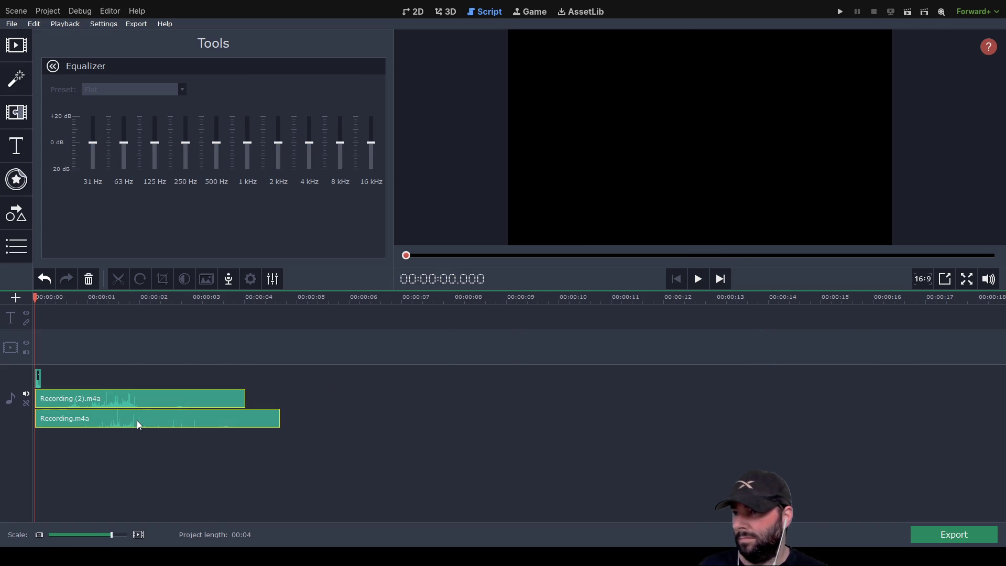
# Enter 200% speed for the selected clips and confirm it on Recording (2).m4a.
pyautogui.click(272, 279)
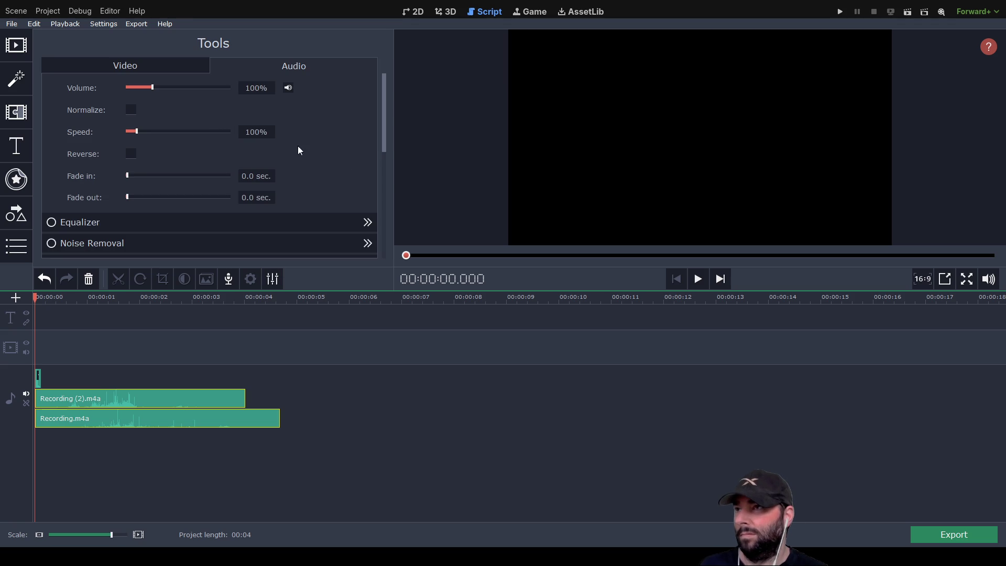
pyautogui.doubleClick(271, 133)
pyautogui.write('200')
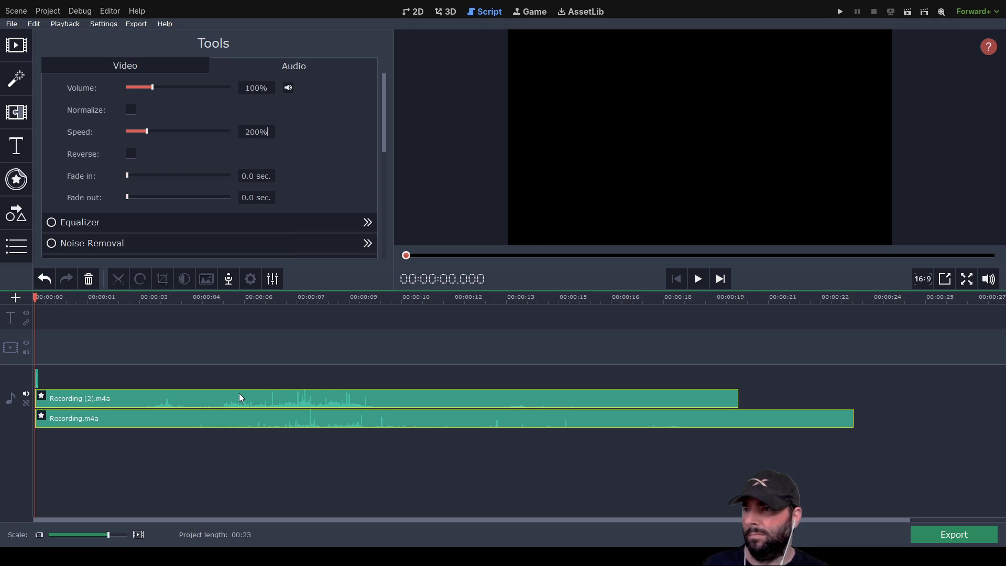
pyautogui.click(216, 408)
pyautogui.click(208, 425)
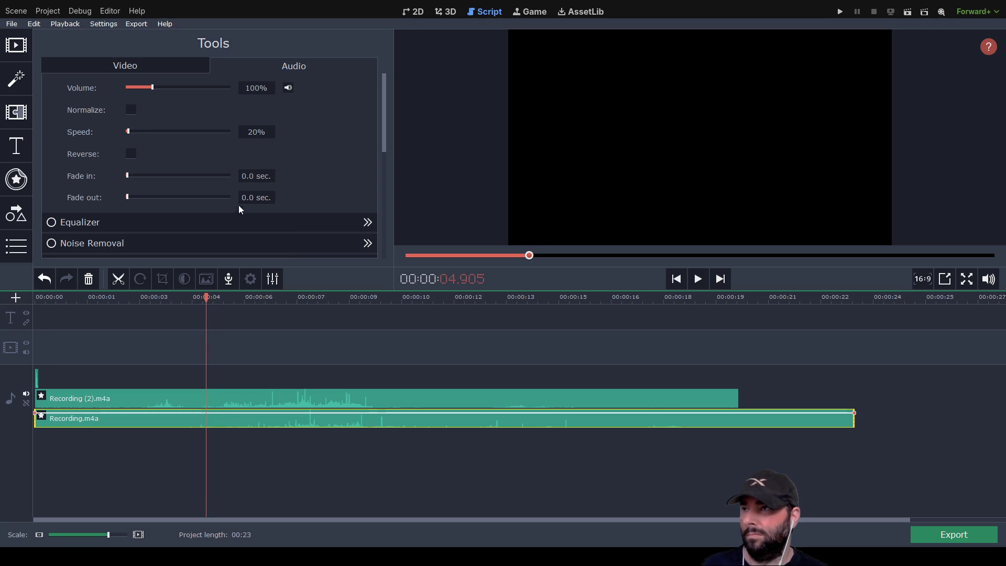
pyautogui.click(229, 393)
pyautogui.moveTo(268, 135); pyautogui.dragTo(221, 139)
pyautogui.write('200')
pyautogui.press('Return')
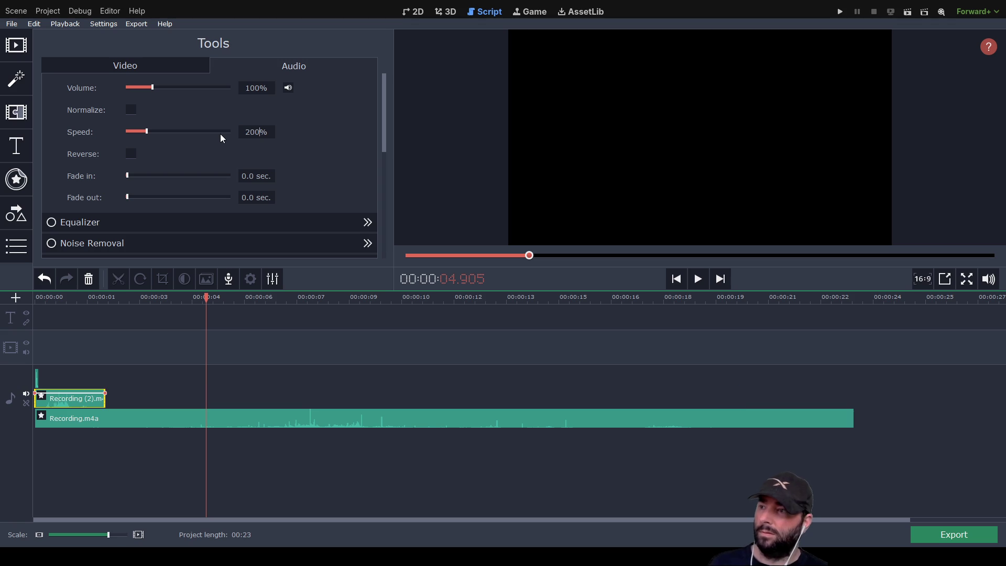
# Set Recording.m4a's speed to 200% as well, then check both clips.
pyautogui.click(271, 417)
pyautogui.moveTo(269, 132); pyautogui.dragTo(231, 138)
pyautogui.write('200')
pyautogui.press('Return')
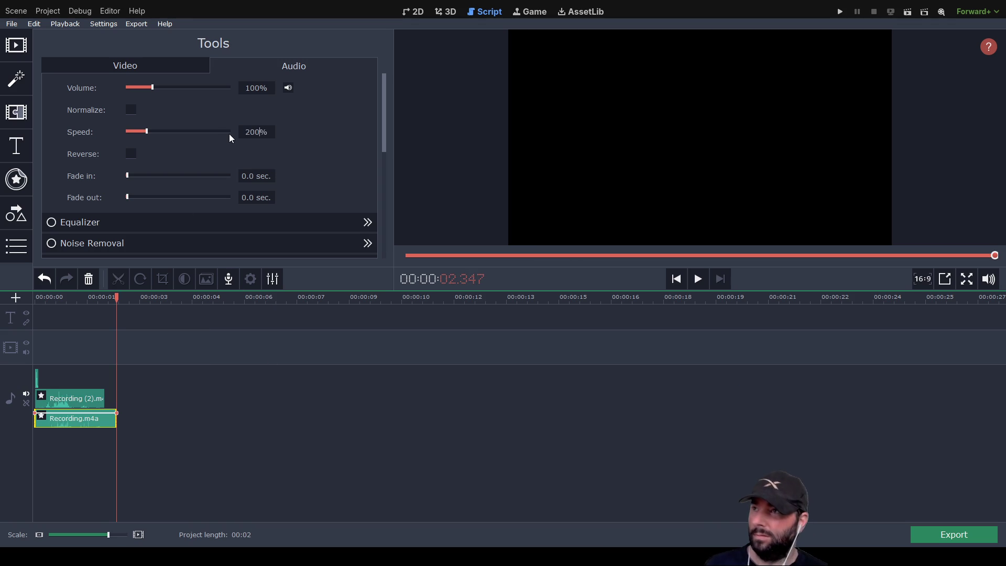
pyautogui.click(76, 401)
pyautogui.click(75, 415)
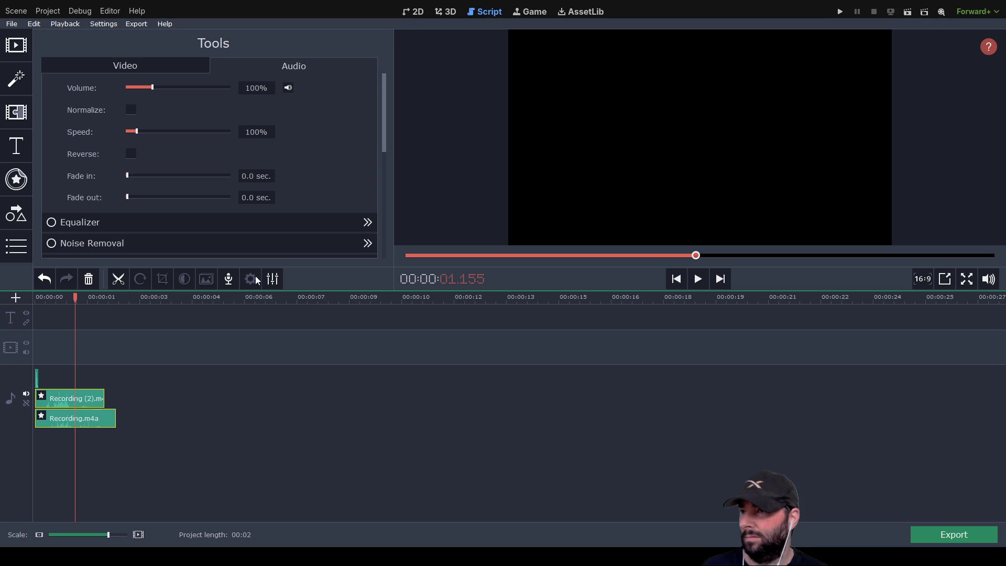
# Raise Recording (2).m4a's 31 Hz and 63 Hz equalizer bands toward +20 dB.
pyautogui.click(175, 224)
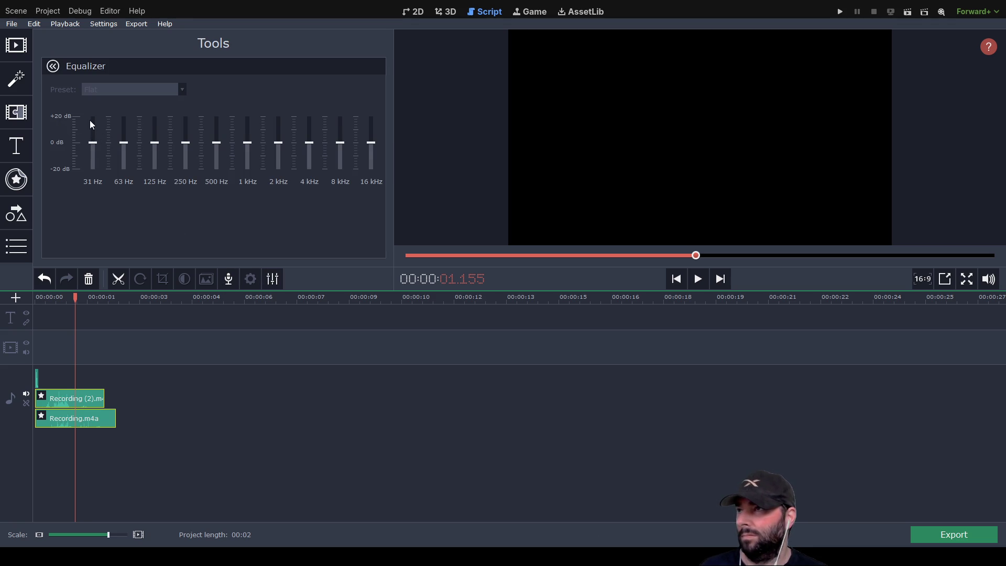
pyautogui.click(86, 400)
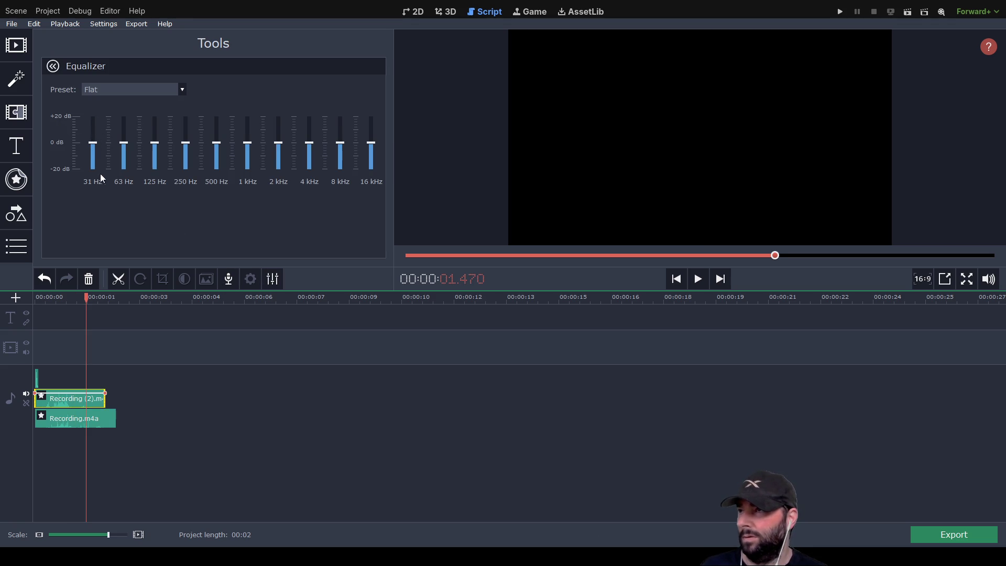
pyautogui.moveTo(93, 143); pyautogui.dragTo(96, 128)
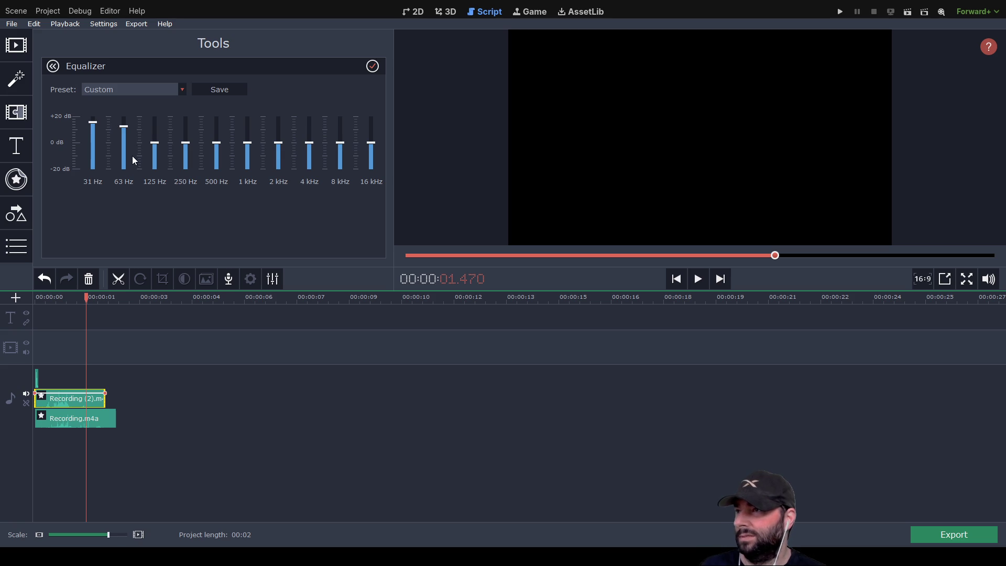
pyautogui.click(194, 397)
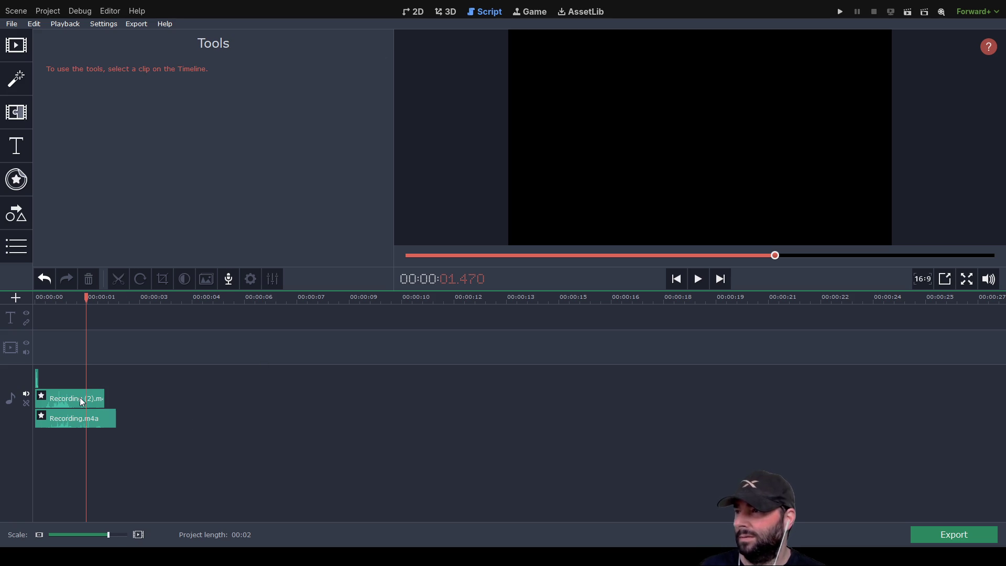
# Raise Recording (2).m4a's 125 and 250 Hz bands, then boost Recording.m4a's 31 Hz and 125 Hz (~+14 dB).
pyautogui.click(80, 399)
pyautogui.moveTo(160, 141)
pyautogui.mouseDown()
pyautogui.moveTo(154, 129)
pyautogui.moveTo(219, 137)
pyautogui.mouseUp()
pyautogui.click(74, 430)
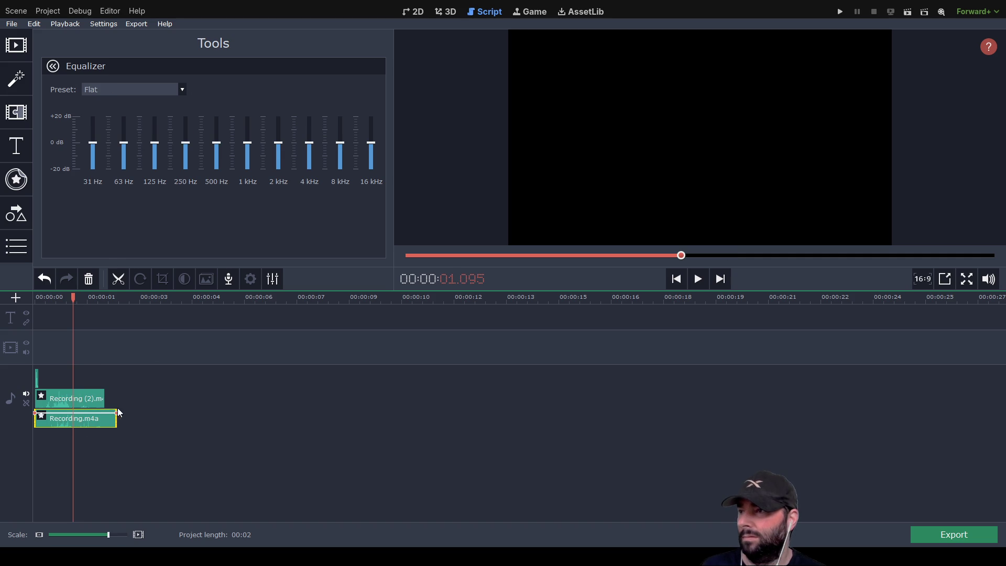
pyautogui.click(96, 142)
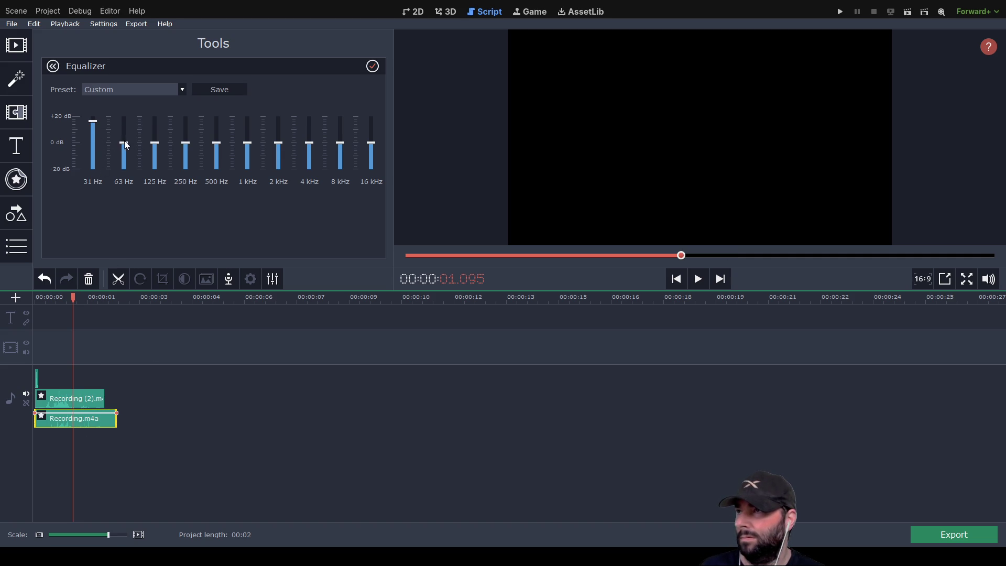
pyautogui.click(155, 126)
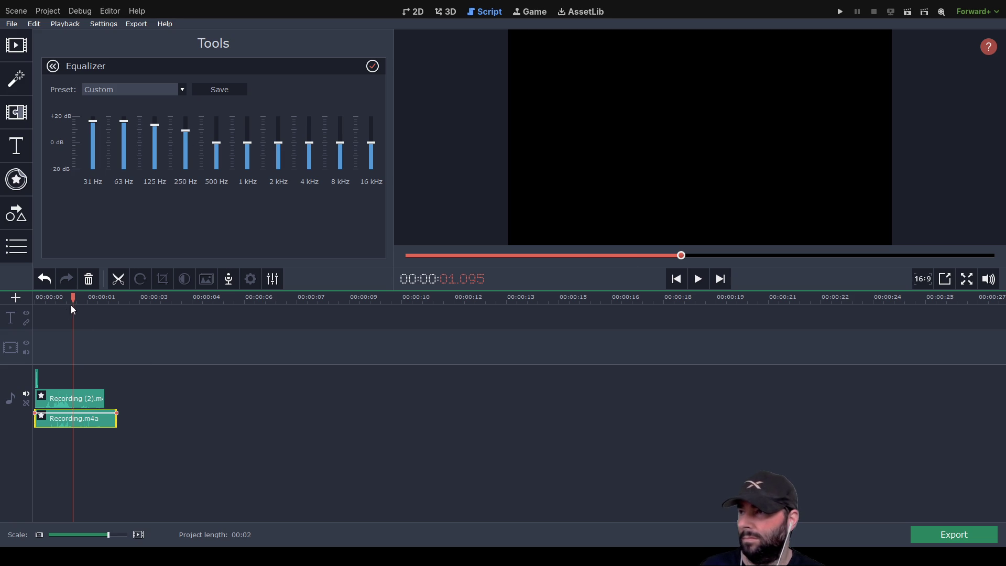
# Play the equalized audio from the start several times to check the sound.
pyautogui.moveTo(71, 297); pyautogui.dragTo(36, 297)
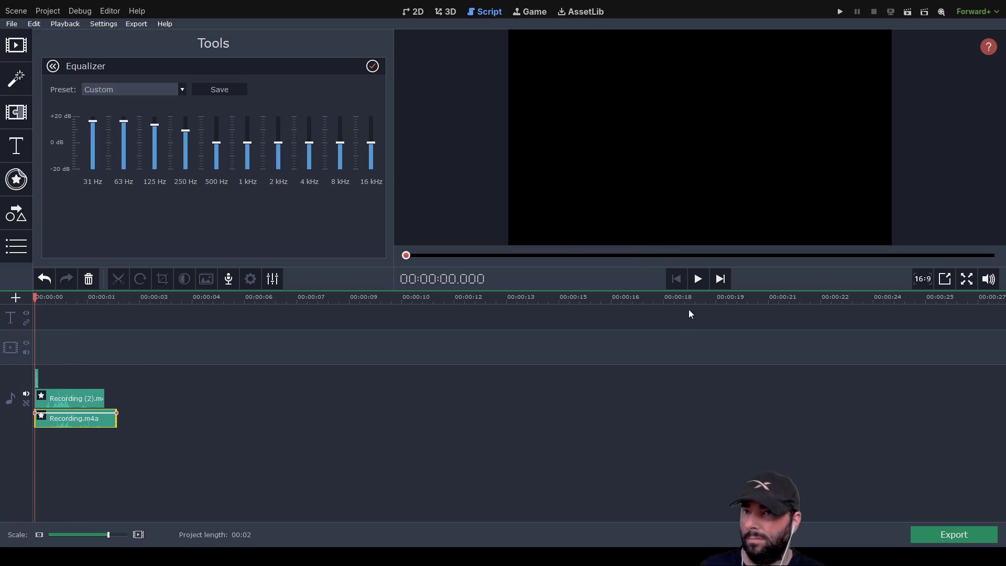
pyautogui.click(698, 279)
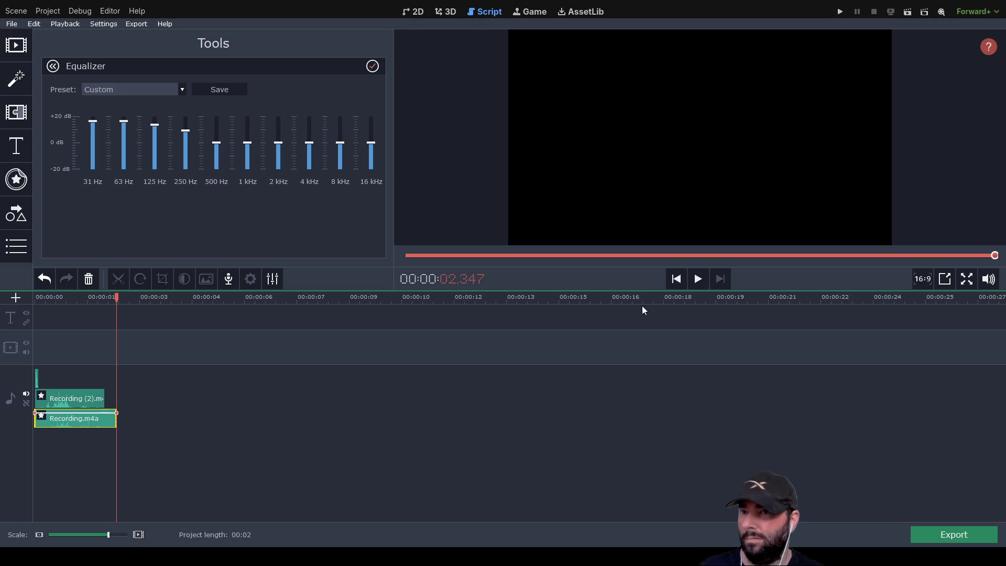
pyautogui.click(700, 280)
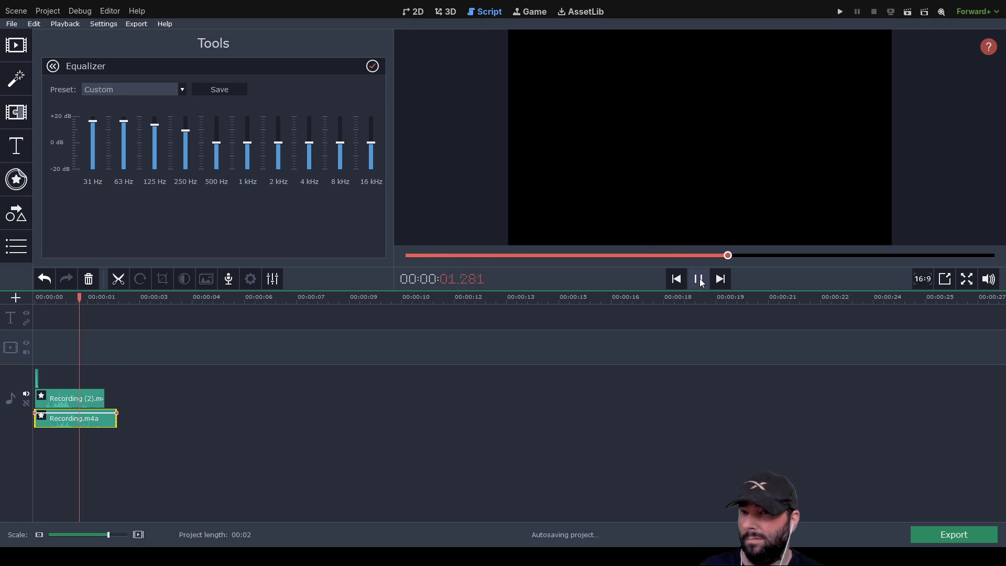
pyautogui.click(700, 280)
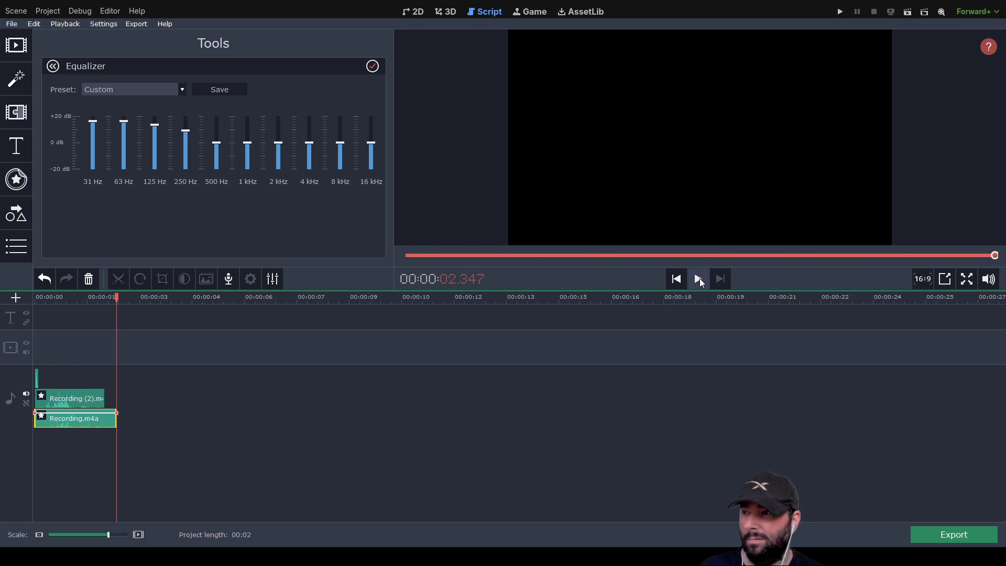
pyautogui.click(701, 280)
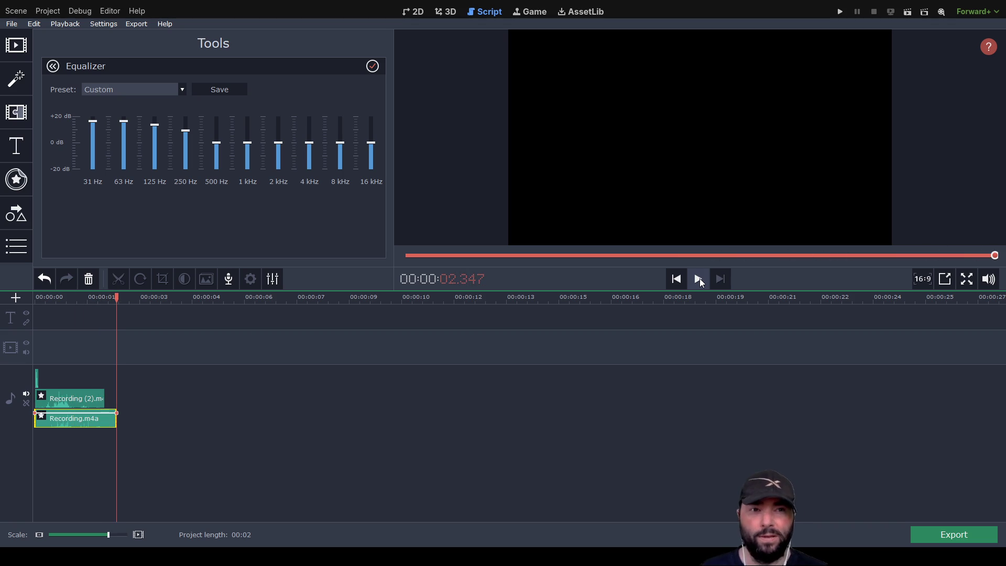
pyautogui.click(700, 282)
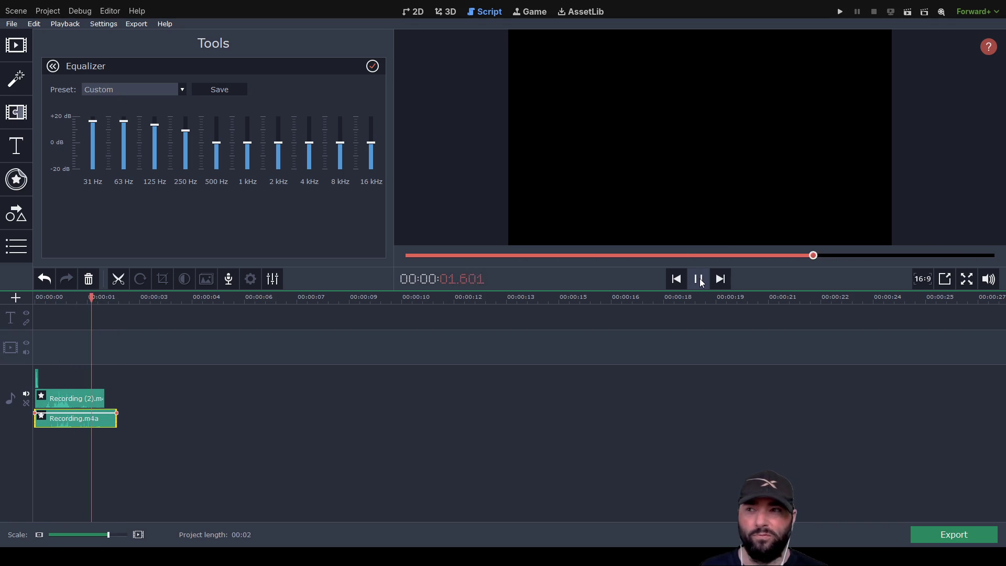
pyautogui.click(700, 280)
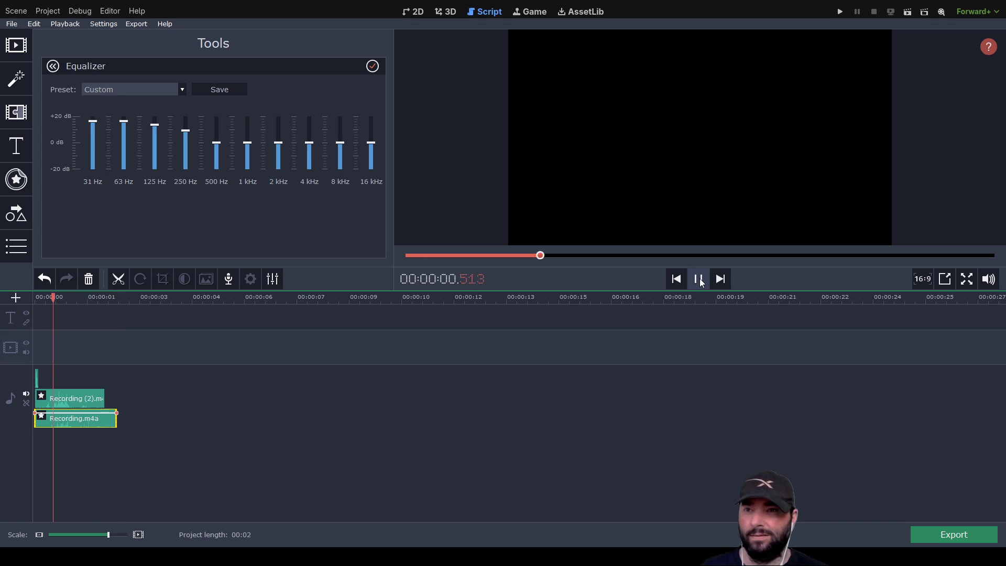
pyautogui.click(699, 279)
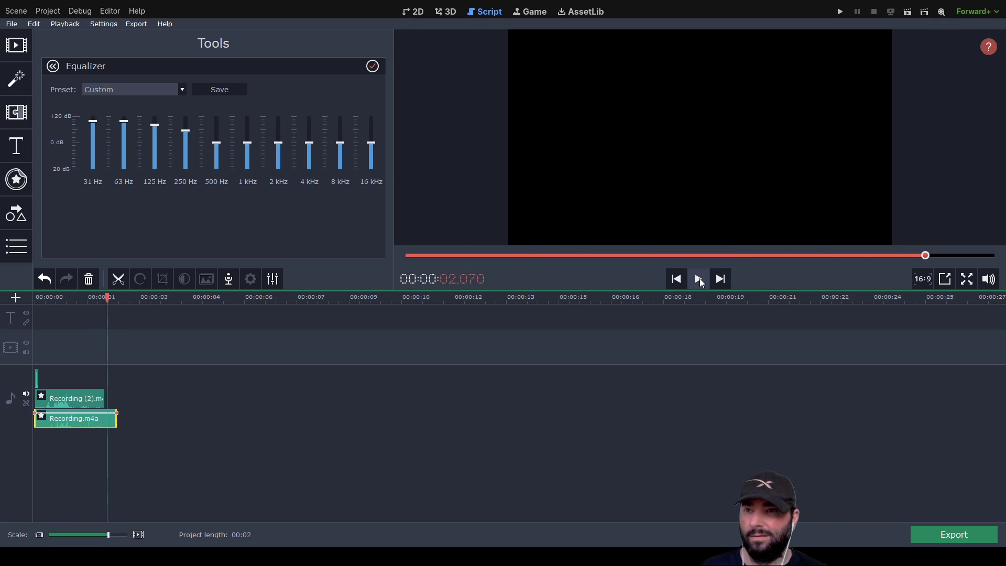
pyautogui.click(701, 280)
pyautogui.click(702, 282)
# Shift both recordings later on the timeline and play the result.
pyautogui.moveTo(80, 404); pyautogui.dragTo(222, 383)
pyautogui.moveTo(78, 404); pyautogui.dragTo(211, 403)
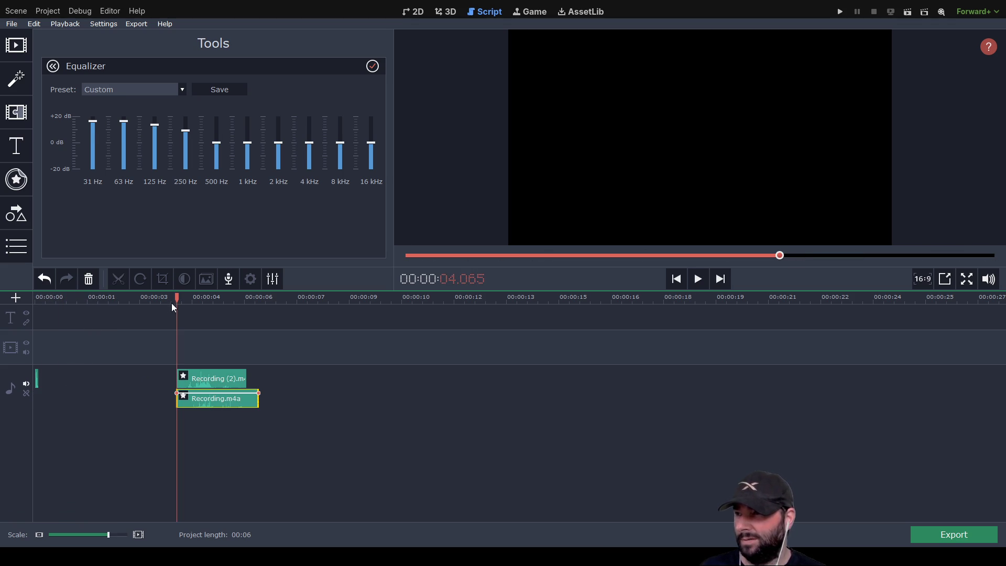
pyautogui.moveTo(176, 297); pyautogui.dragTo(4, 307)
pyautogui.click(699, 280)
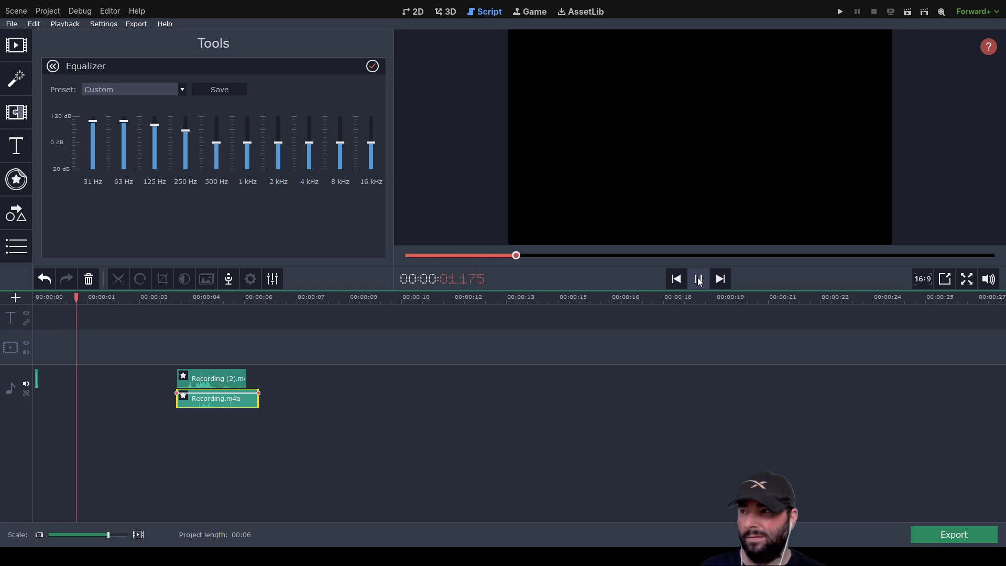
pyautogui.click(699, 281)
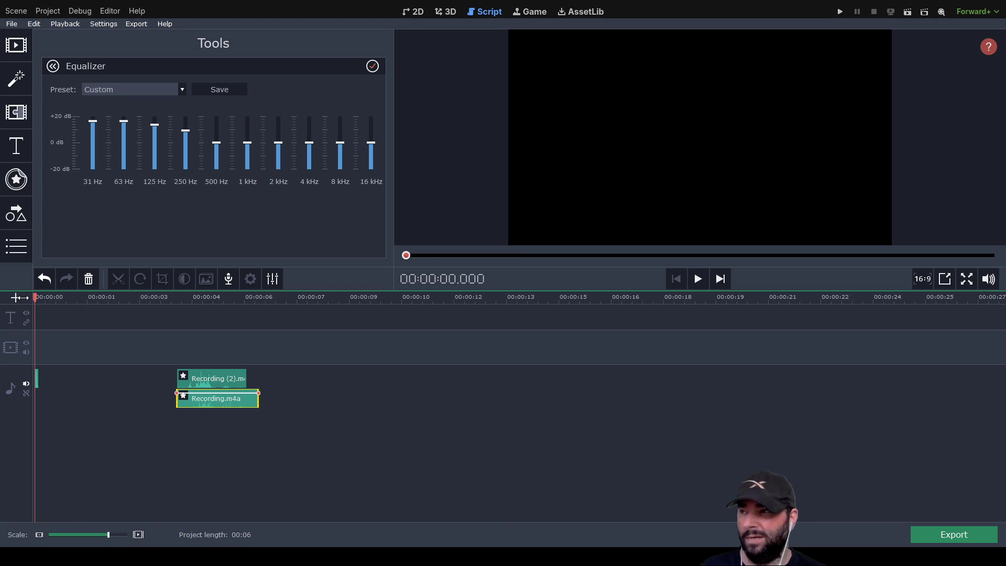
# Move both recordings back to the timeline start and replay them.
pyautogui.moveTo(245, 385)
pyautogui.mouseDown()
pyautogui.moveTo(153, 380)
pyautogui.moveTo(83, 409)
pyautogui.moveTo(93, 404)
pyautogui.mouseUp()
pyautogui.moveTo(230, 404)
pyautogui.mouseDown()
pyautogui.moveTo(129, 445)
pyautogui.moveTo(83, 425)
pyautogui.mouseUp()
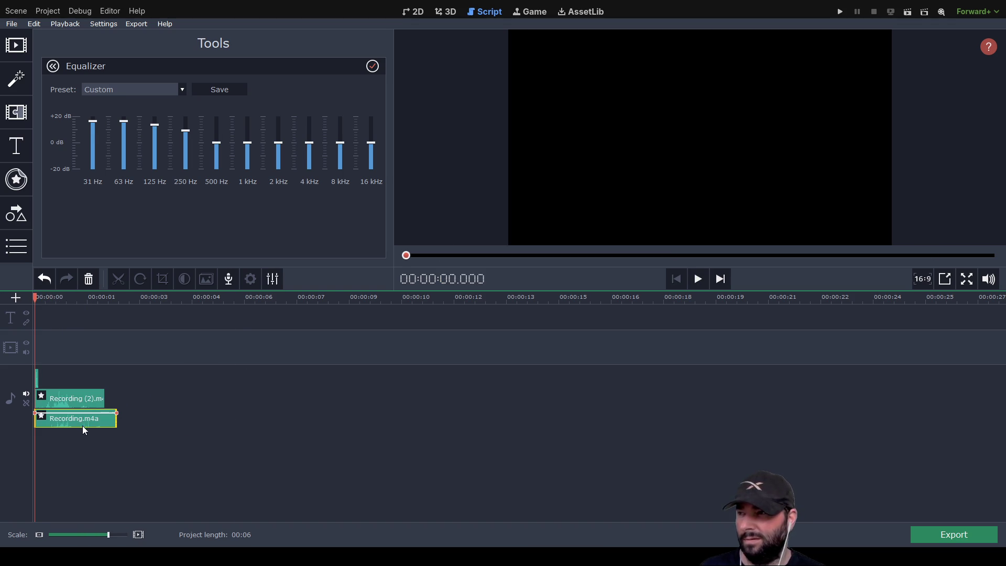
pyautogui.click(700, 280)
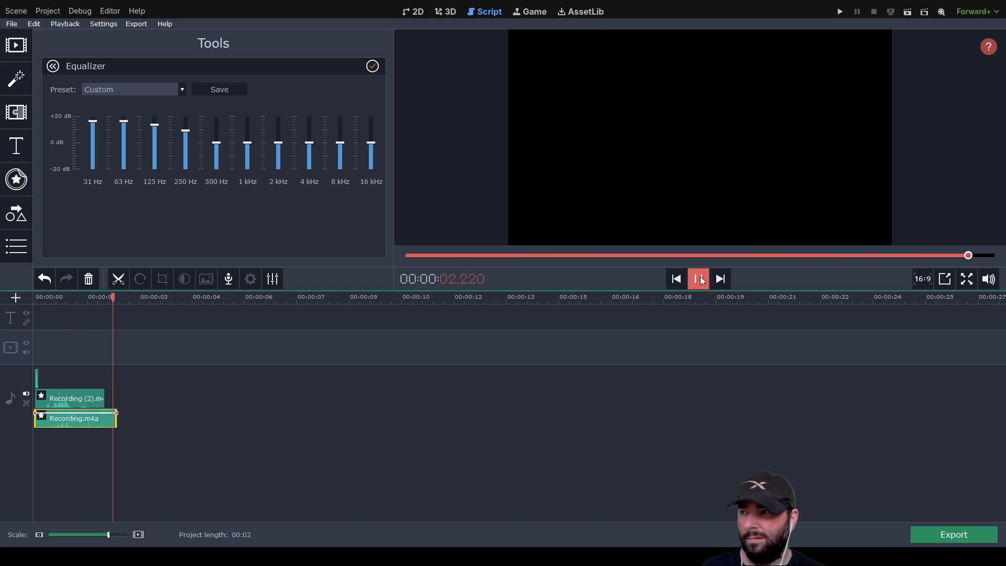
pyautogui.click(699, 280)
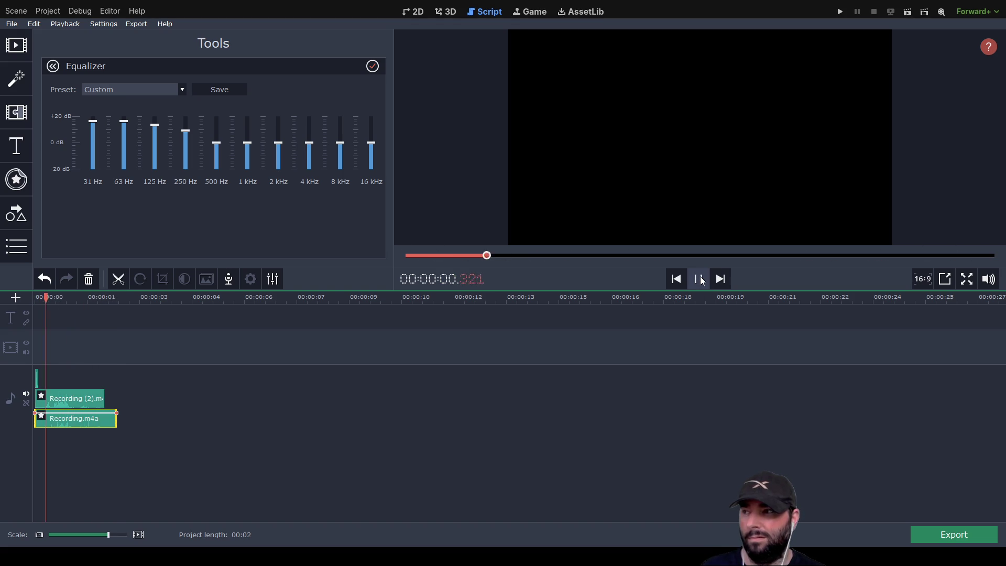
pyautogui.click(700, 280)
pyautogui.scroll(5, 118, 429)
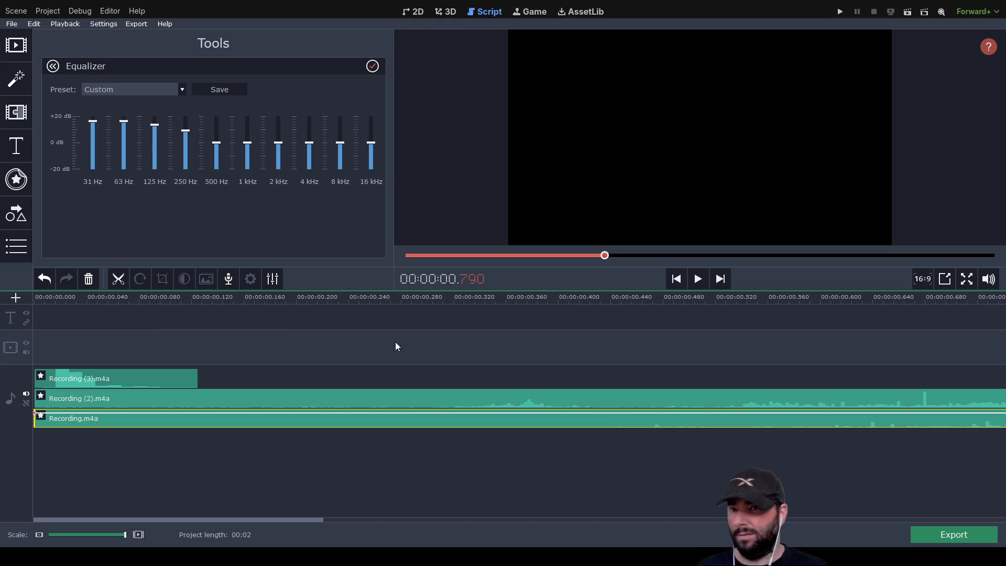
# Split Recording (2).m4a and Recording.m4a at about 0.124 s, where Recording (3).m4a ends, then preview.
pyautogui.click(211, 297)
pyautogui.moveTo(209, 297); pyautogui.dragTo(197, 298)
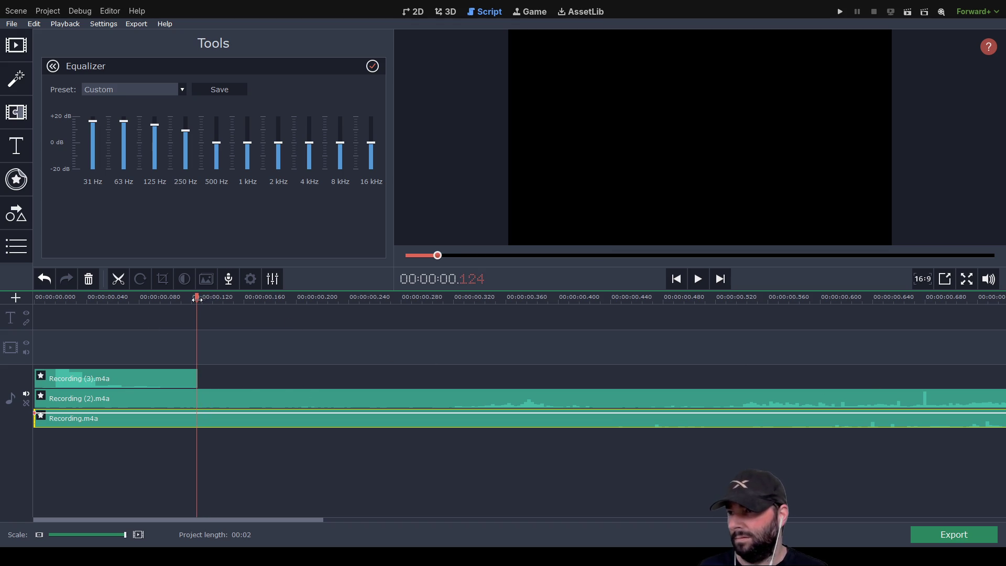
pyautogui.click(200, 401)
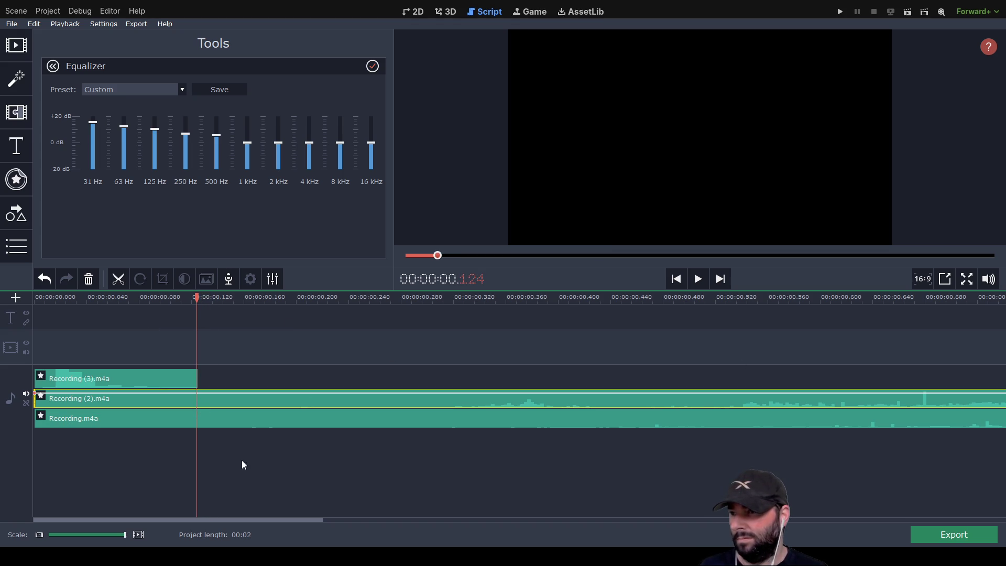
pyautogui.hotkey('ctrl', 'b')
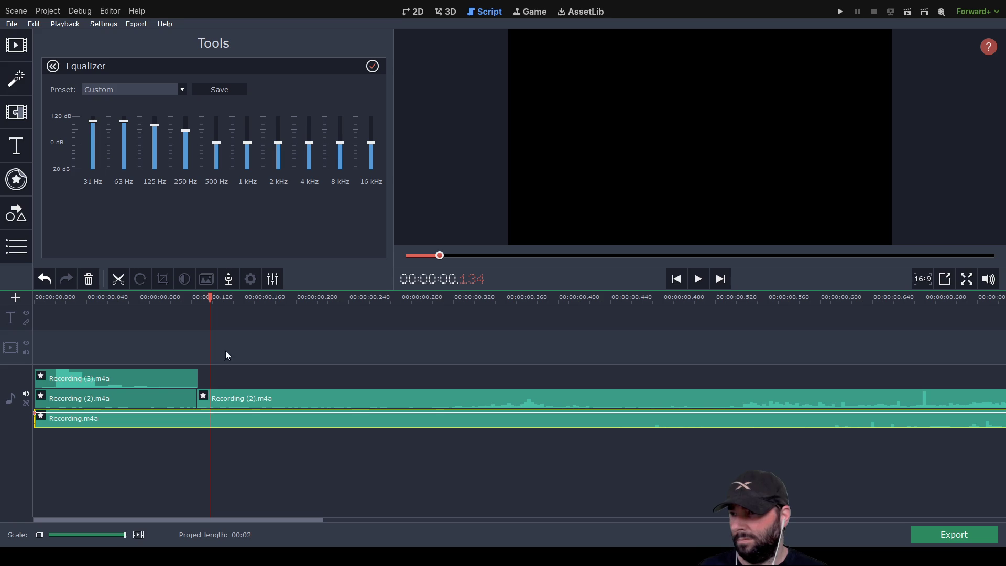
pyautogui.moveTo(208, 295); pyautogui.dragTo(198, 297)
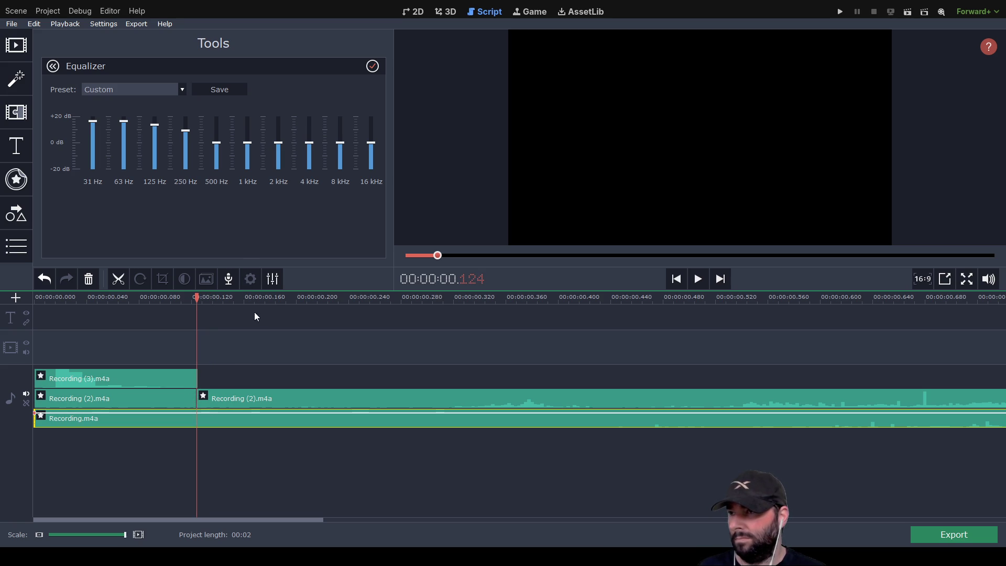
pyautogui.hotkey('ctrl', 'b')
pyautogui.moveTo(196, 298); pyautogui.dragTo(34, 297)
pyautogui.click(143, 373)
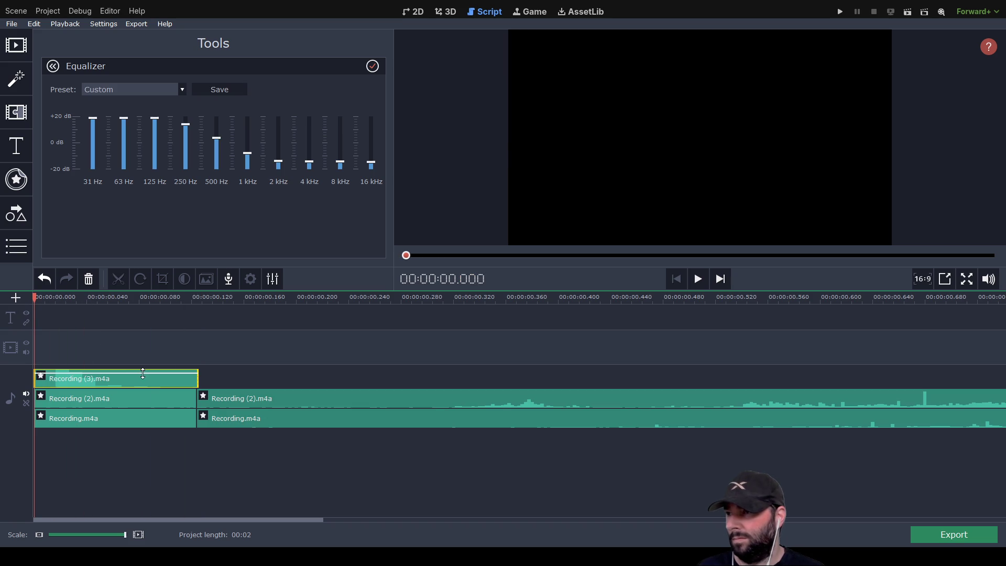
pyautogui.click(699, 278)
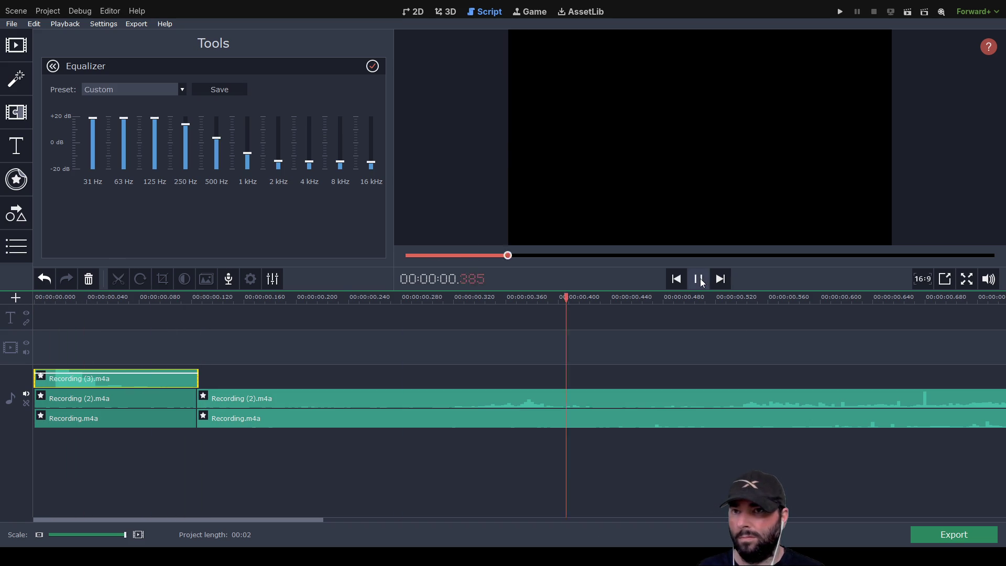
pyautogui.moveTo(818, 299); pyautogui.dragTo(25, 334)
# Move the second pieces later, Recording (2) up a track and Recording to ~0.30 s, and preview.
pyautogui.click(344, 400)
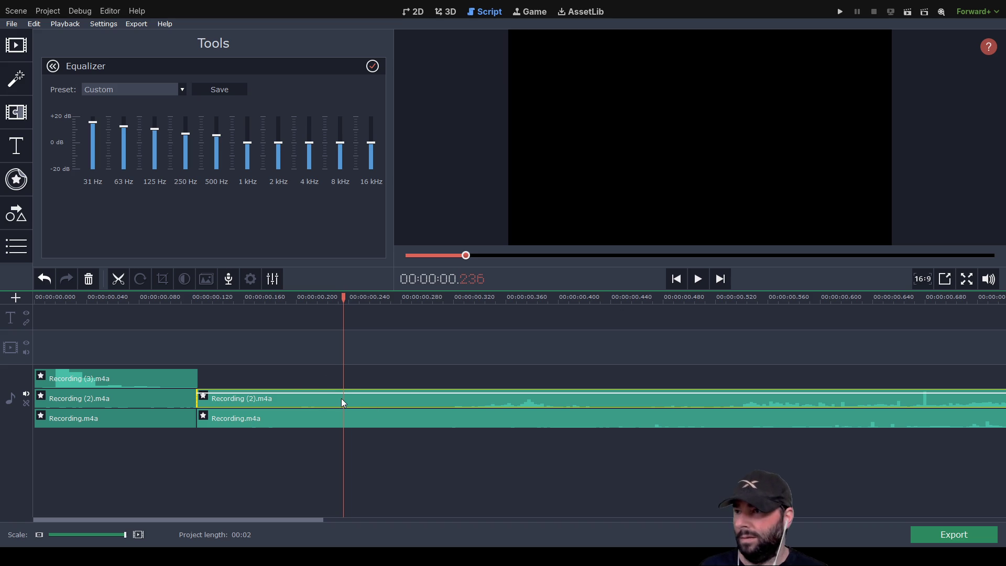
pyautogui.moveTo(340, 402); pyautogui.dragTo(571, 379)
pyautogui.moveTo(456, 418); pyautogui.dragTo(688, 405)
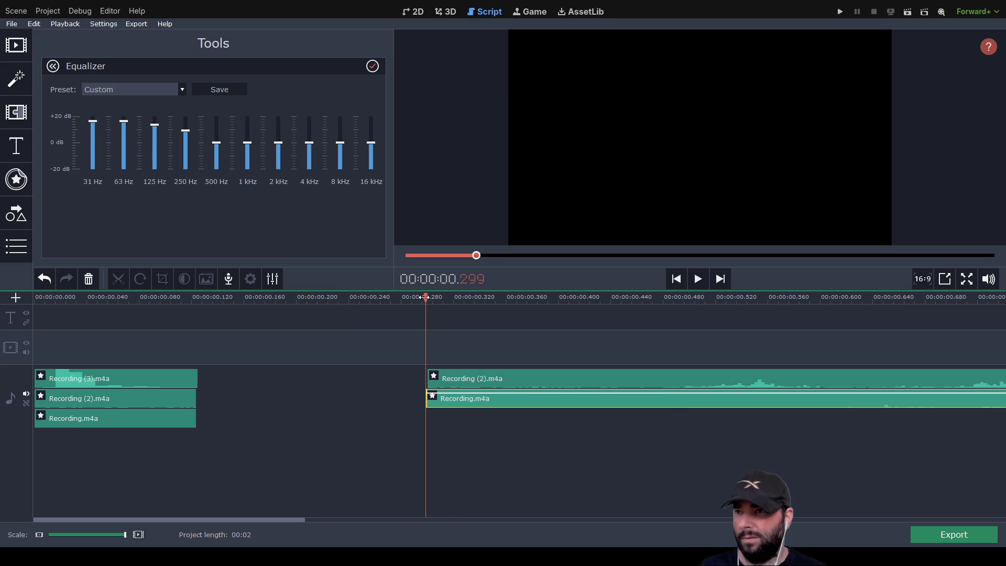
pyautogui.moveTo(424, 297); pyautogui.dragTo(35, 297)
pyautogui.click(699, 278)
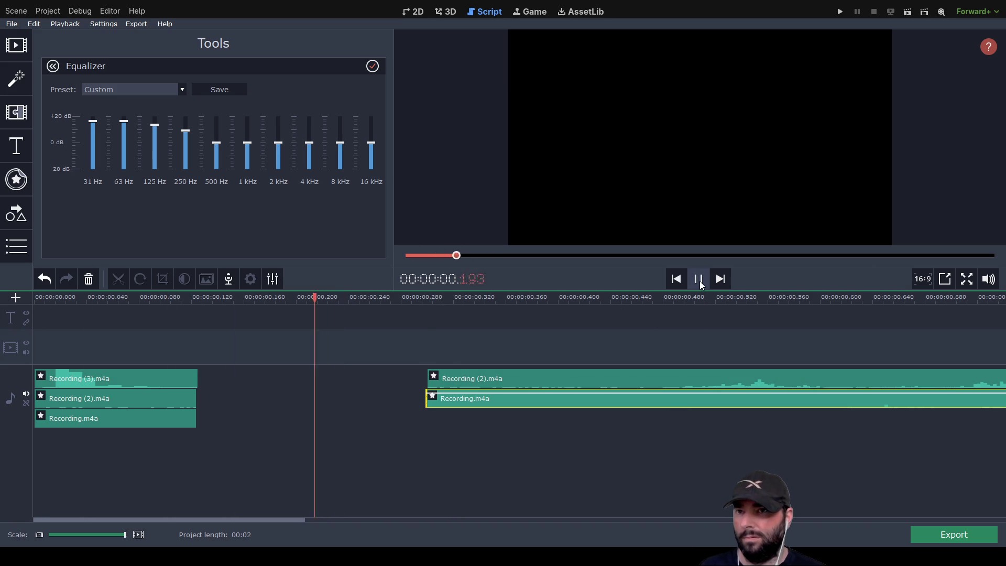
pyautogui.click(698, 279)
pyautogui.moveTo(735, 299); pyautogui.dragTo(35, 296)
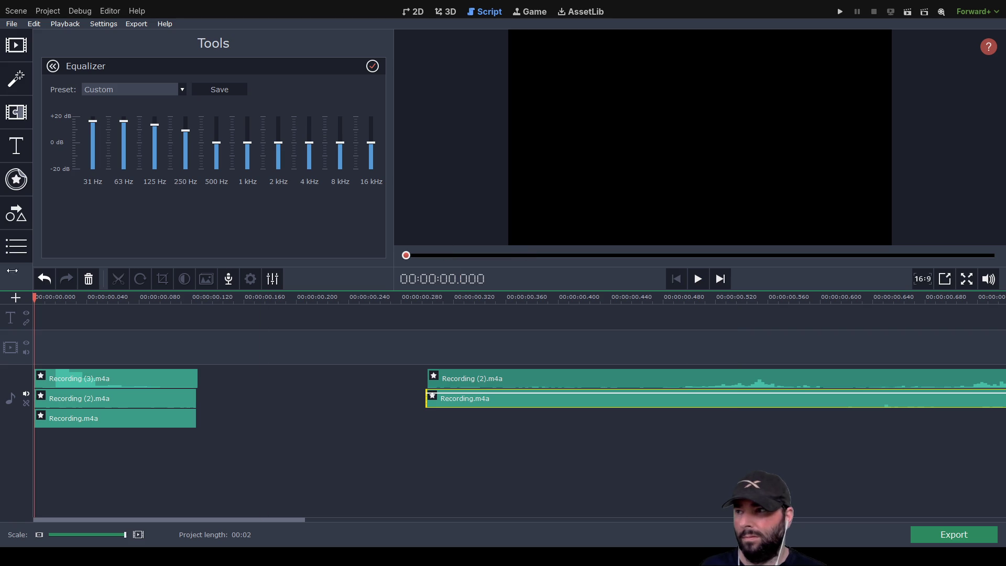
pyautogui.click(698, 279)
pyautogui.click(698, 279)
pyautogui.moveTo(818, 297); pyautogui.dragTo(35, 297)
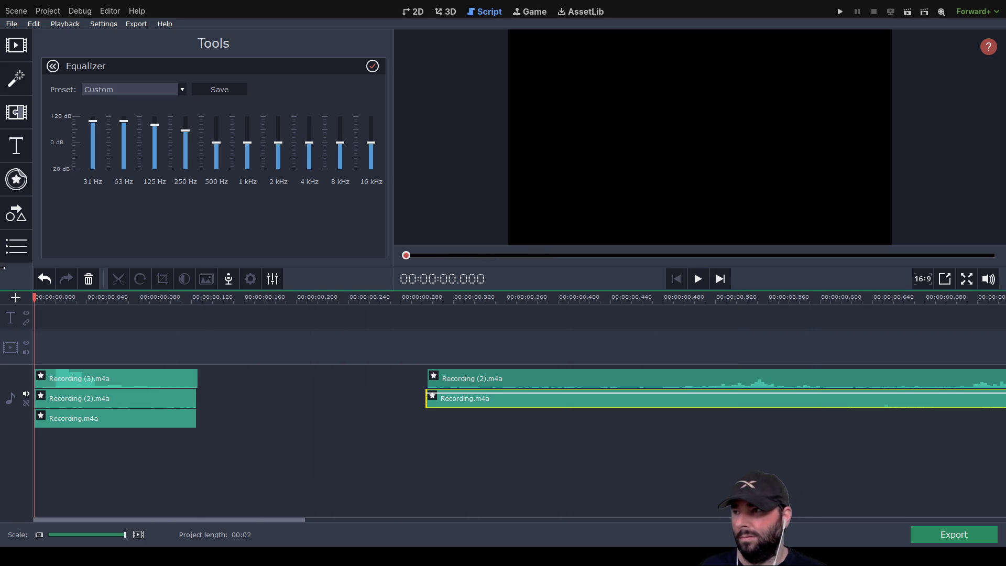
# Place both second pieces to start at 0.120 s and play from the start.
pyautogui.click(522, 373)
pyautogui.moveTo(528, 378)
pyautogui.mouseDown()
pyautogui.moveTo(369, 376)
pyautogui.moveTo(304, 432)
pyautogui.moveTo(299, 399)
pyautogui.mouseUp()
pyautogui.moveTo(517, 427); pyautogui.dragTo(285, 426)
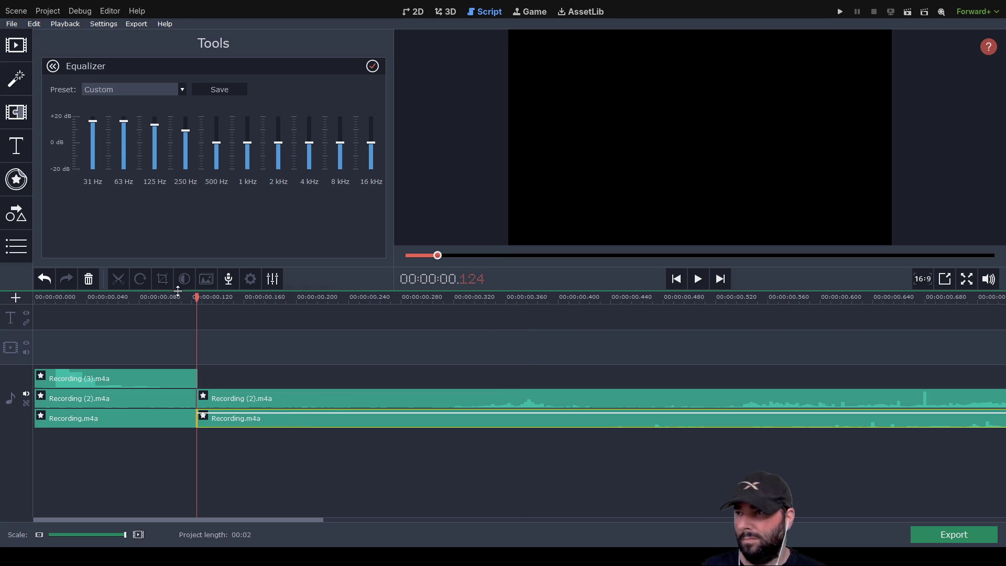
pyautogui.moveTo(196, 299); pyautogui.dragTo(16, 310)
pyautogui.click(698, 279)
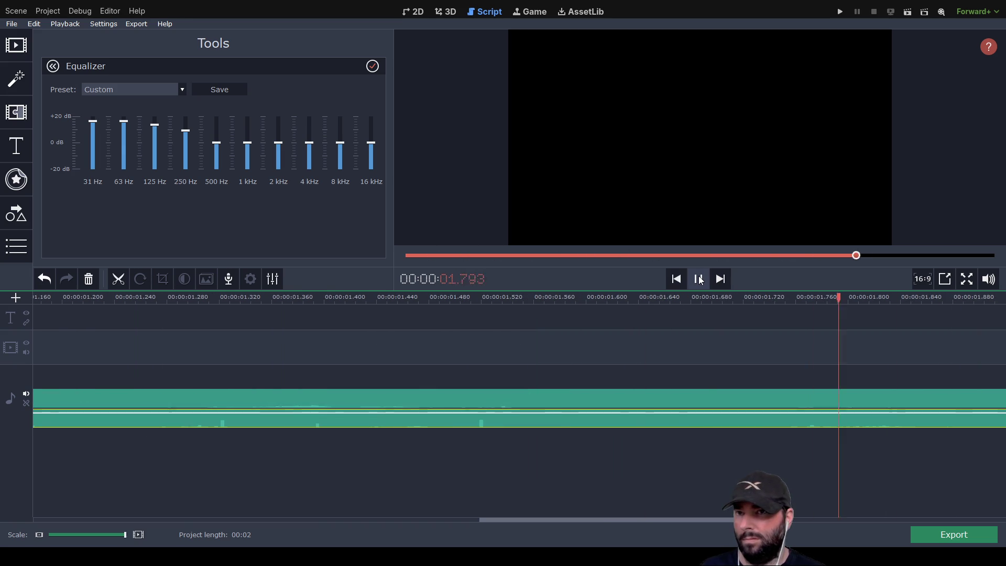
pyautogui.scroll(-5, 535, 390)
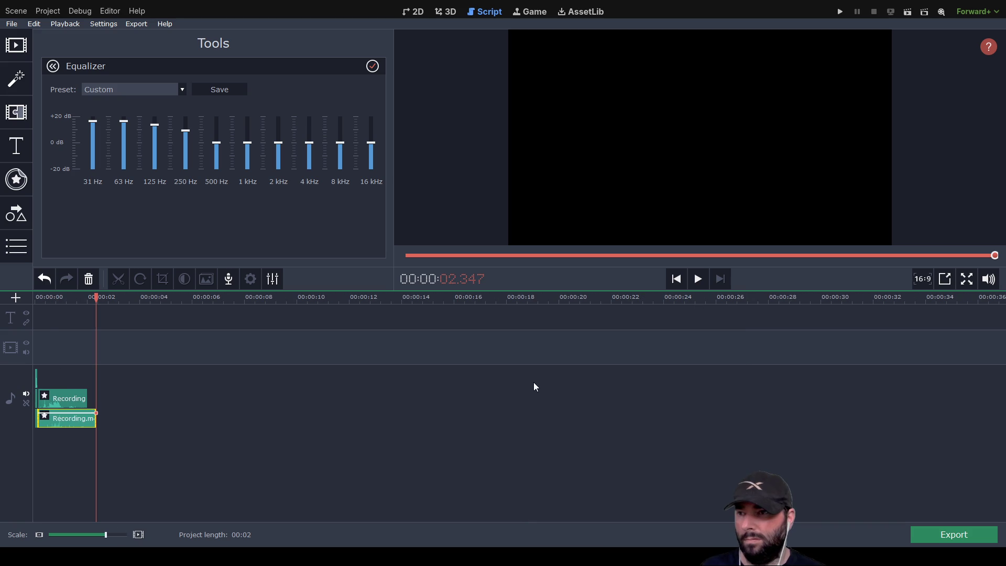
# Rearrange Recording (2).m4a onto its own audio track and select it.
pyautogui.click(187, 379)
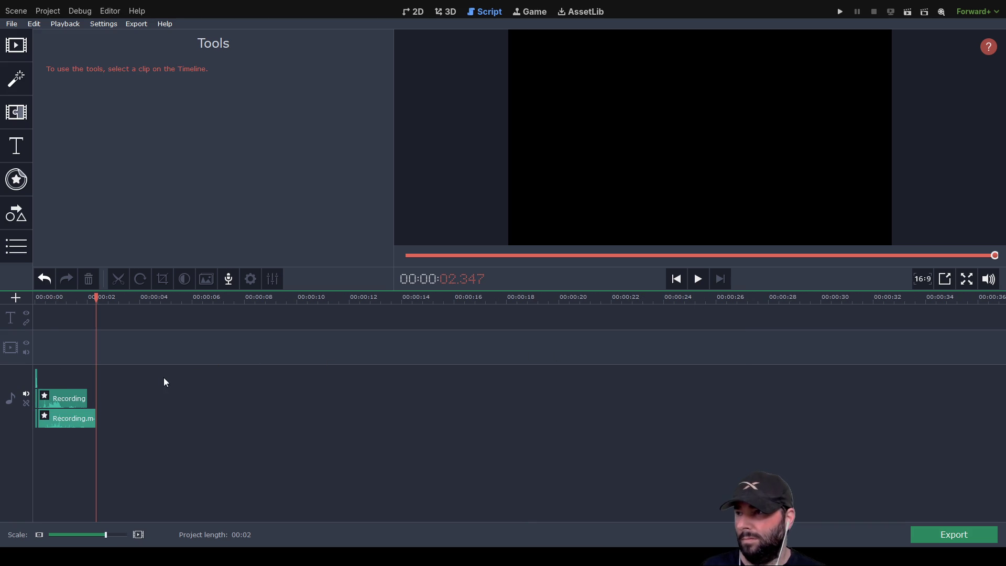
pyautogui.scroll(5, 150, 414)
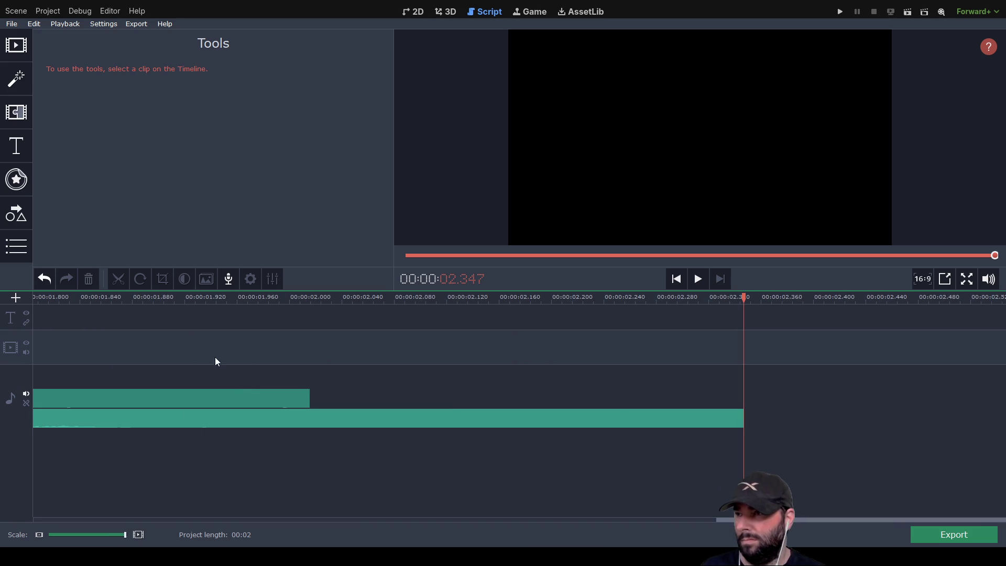
pyautogui.moveTo(215, 360); pyautogui.dragTo(335, 350)
pyautogui.hscroll(-5, 267, 388)
pyautogui.scroll(-2, 159, 360)
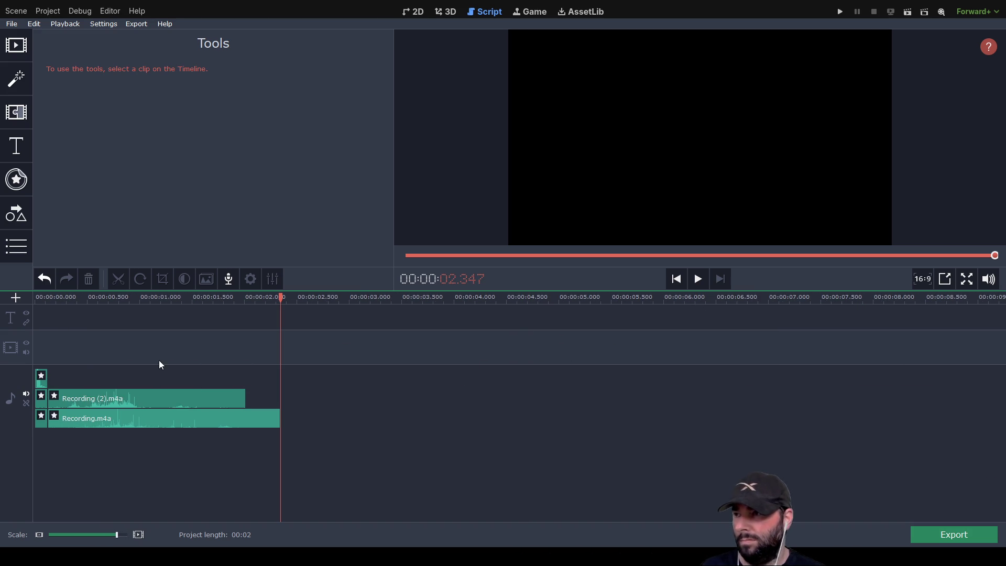
pyautogui.moveTo(104, 401)
pyautogui.mouseDown()
pyautogui.moveTo(88, 449)
pyautogui.moveTo(85, 436)
pyautogui.moveTo(119, 422)
pyautogui.moveTo(97, 472)
pyautogui.moveTo(112, 448)
pyautogui.mouseUp()
pyautogui.click(112, 446)
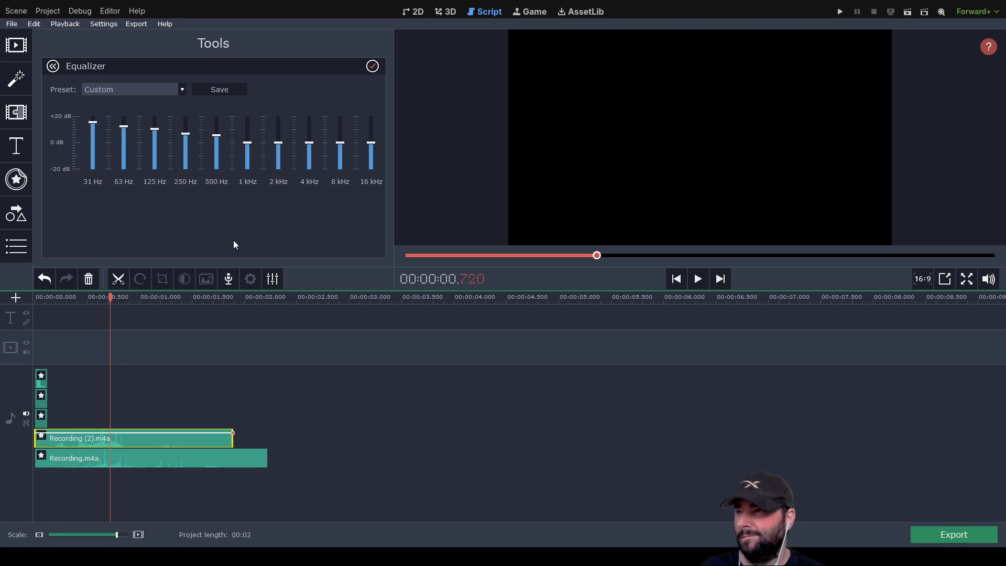
# Set the speed of Recording (2).m4a and Recording.m4a to 500%.
pyautogui.click(272, 279)
pyautogui.moveTo(267, 132); pyautogui.dragTo(225, 133)
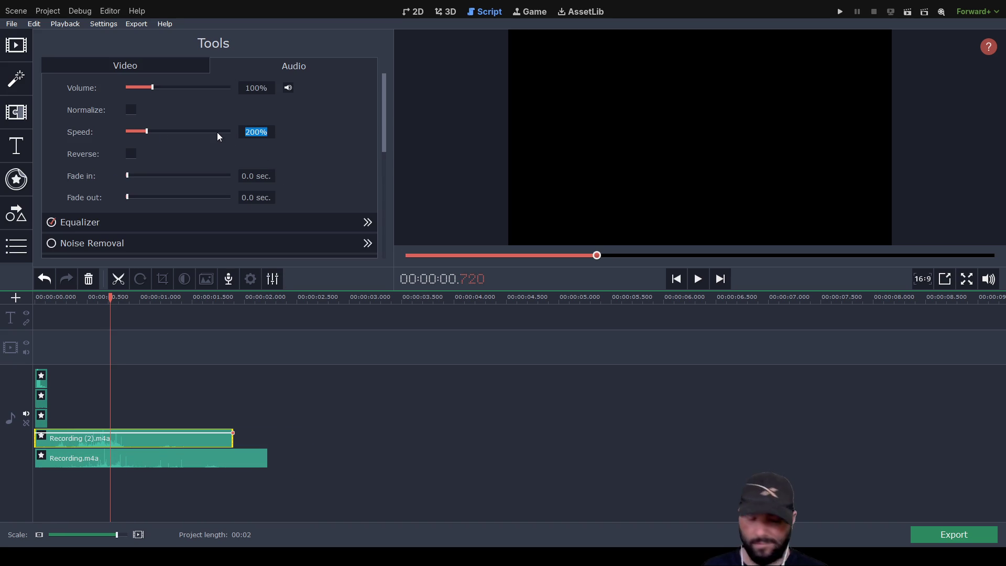
pyautogui.write('500')
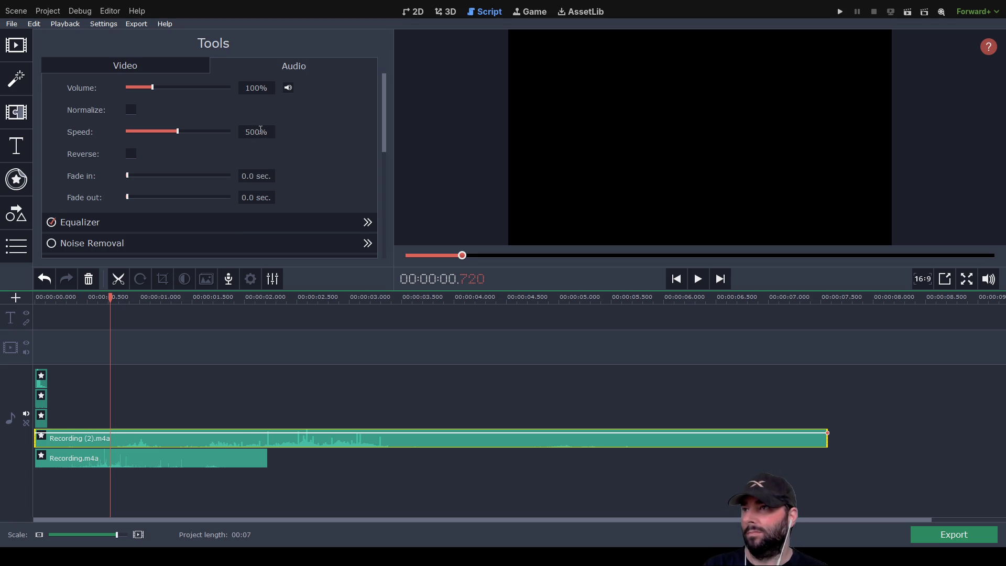
pyautogui.click(216, 461)
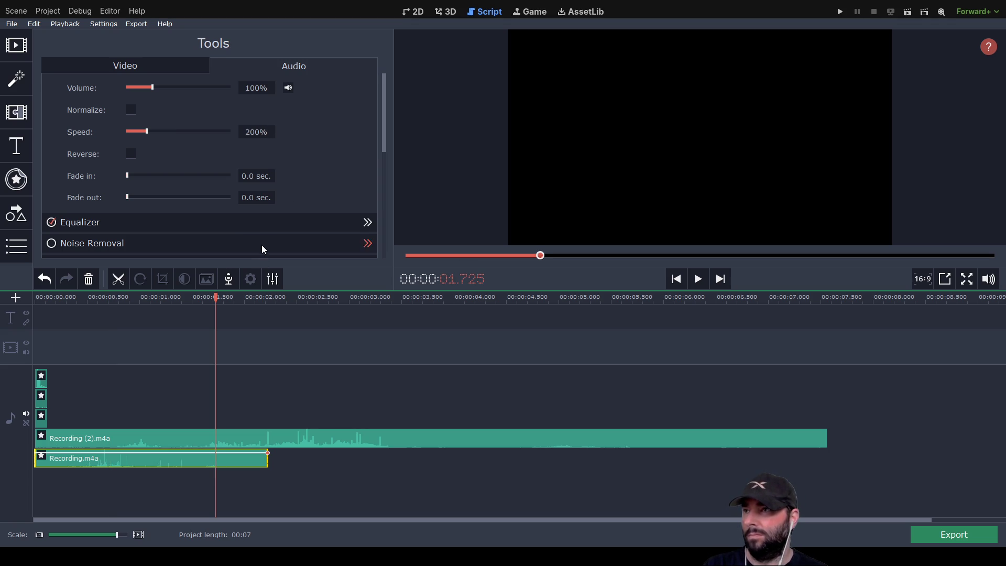
pyautogui.write('5')
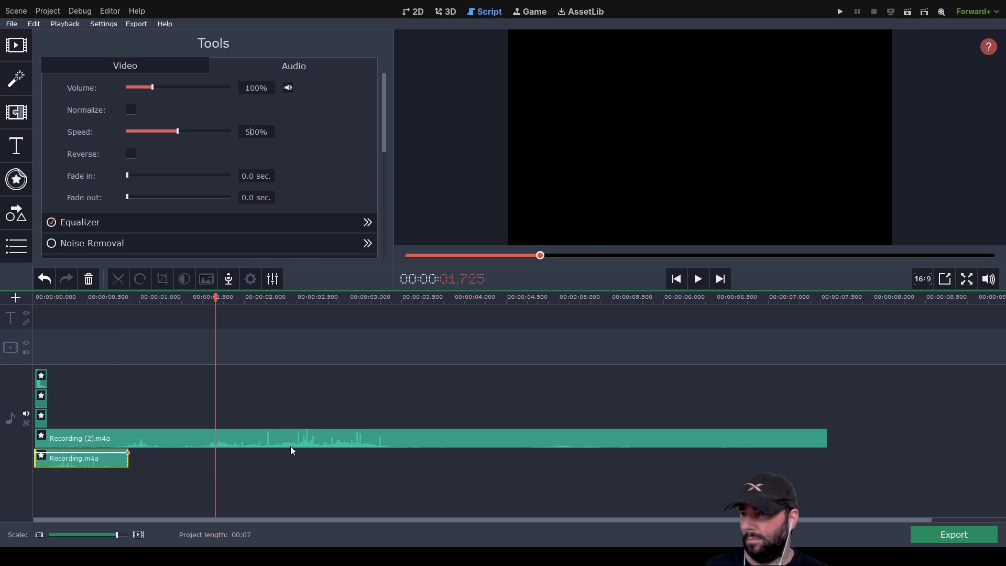
pyautogui.click(291, 446)
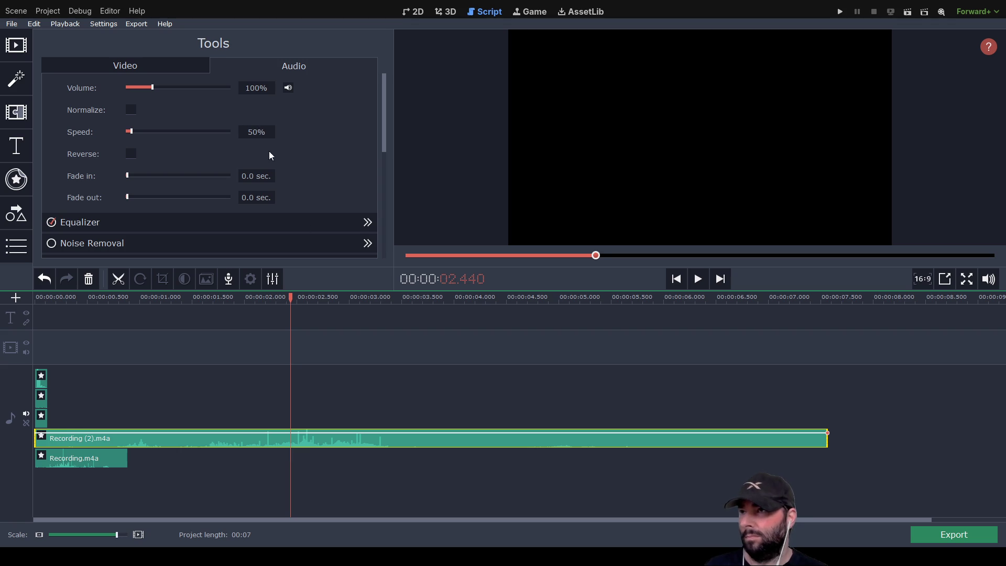
pyautogui.write('0')
pyautogui.click(236, 411)
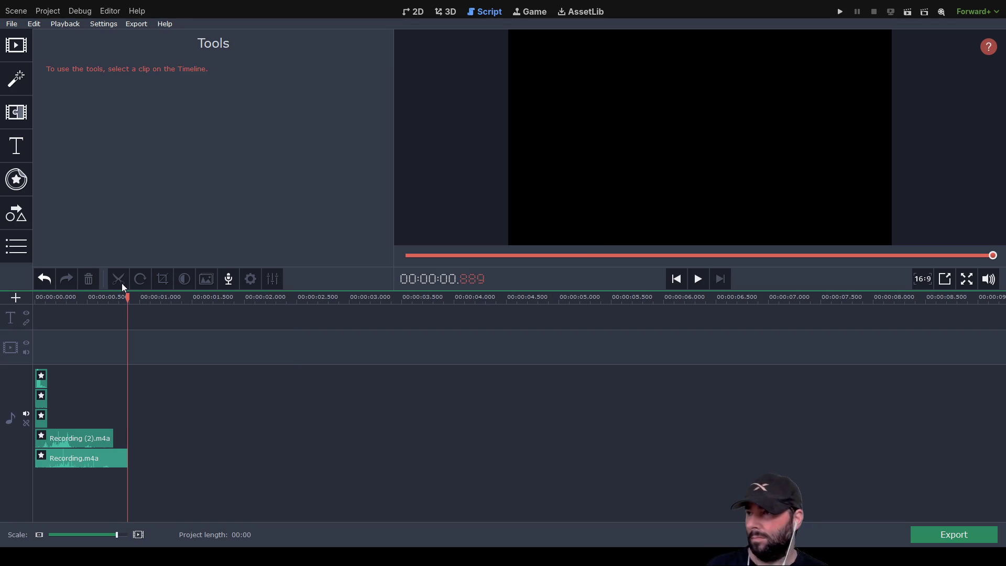
# Play the sped-up audio several times, rewinding the playhead between runs.
pyautogui.click(700, 279)
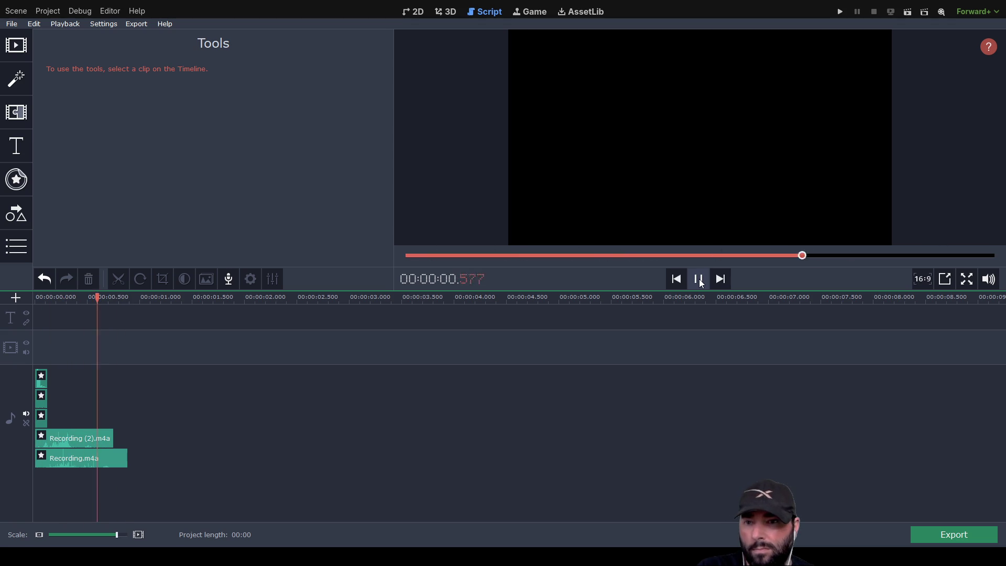
pyautogui.click(699, 279)
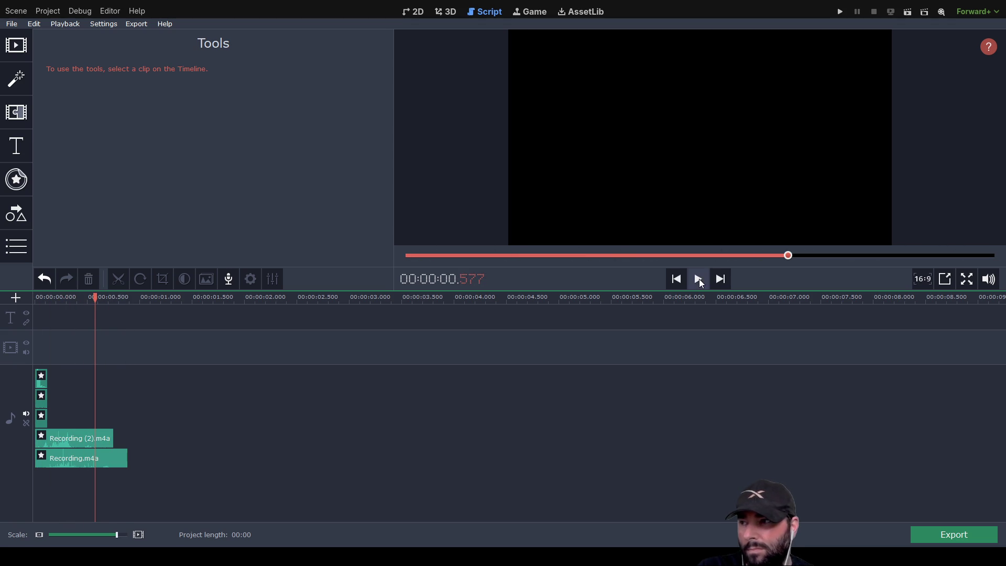
pyautogui.moveTo(95, 298); pyautogui.dragTo(16, 297)
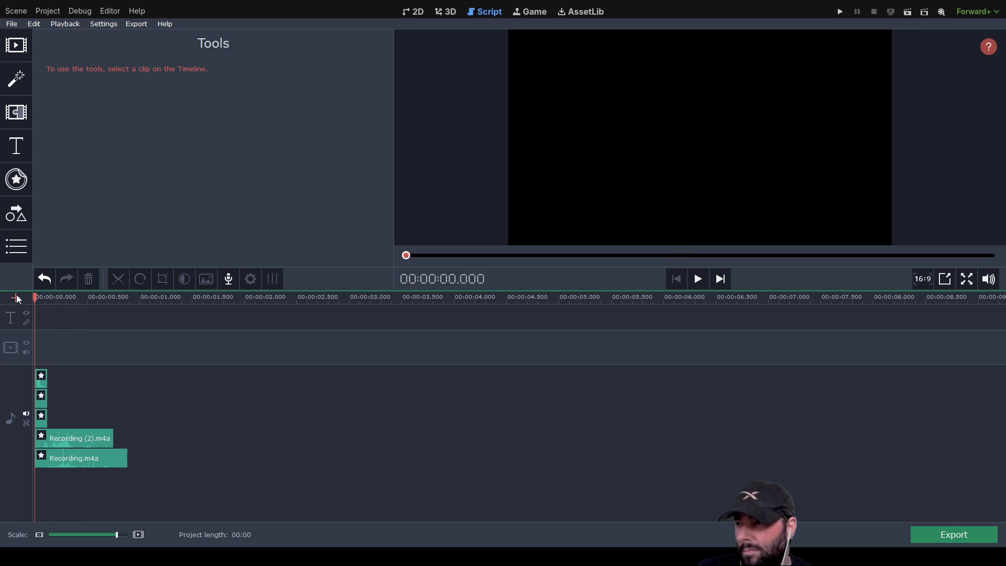
pyautogui.click(694, 284)
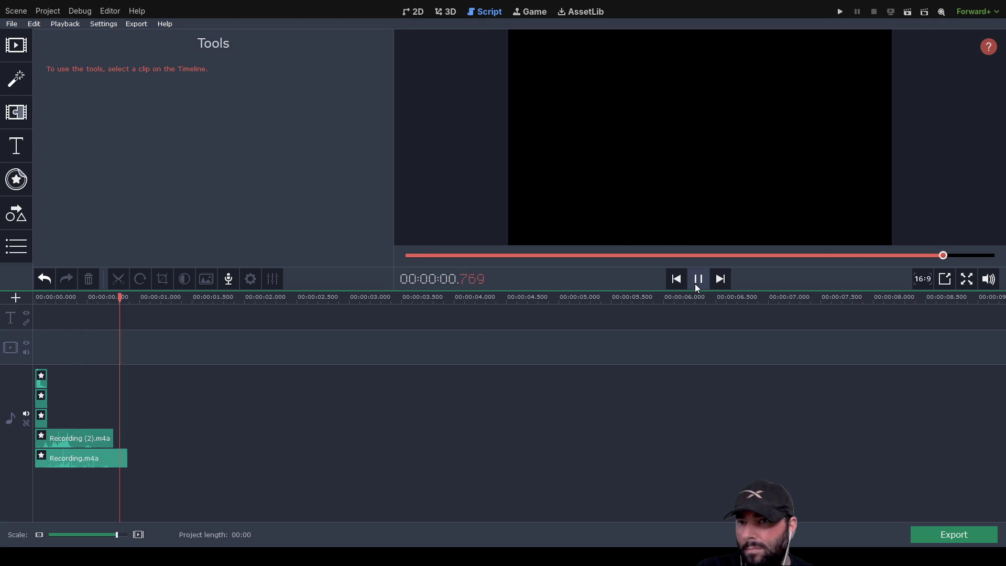
pyautogui.click(696, 286)
pyautogui.click(697, 285)
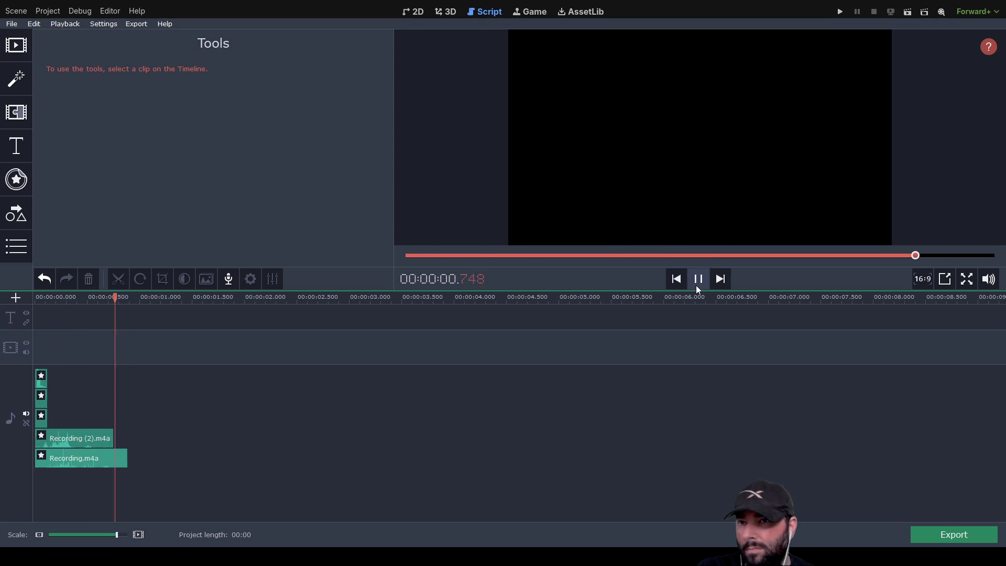
pyautogui.moveTo(126, 297); pyautogui.dragTo(24, 292)
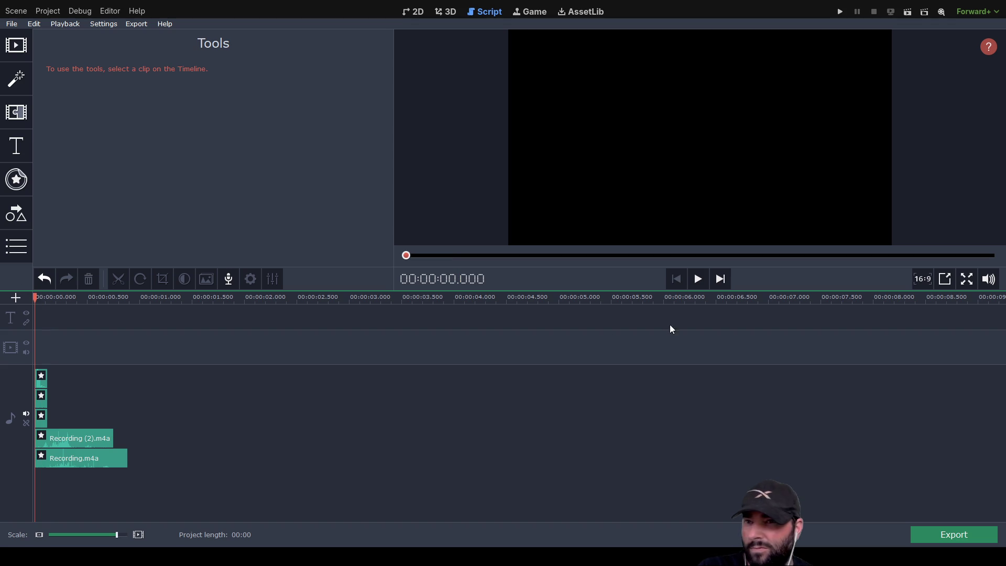
pyautogui.click(698, 284)
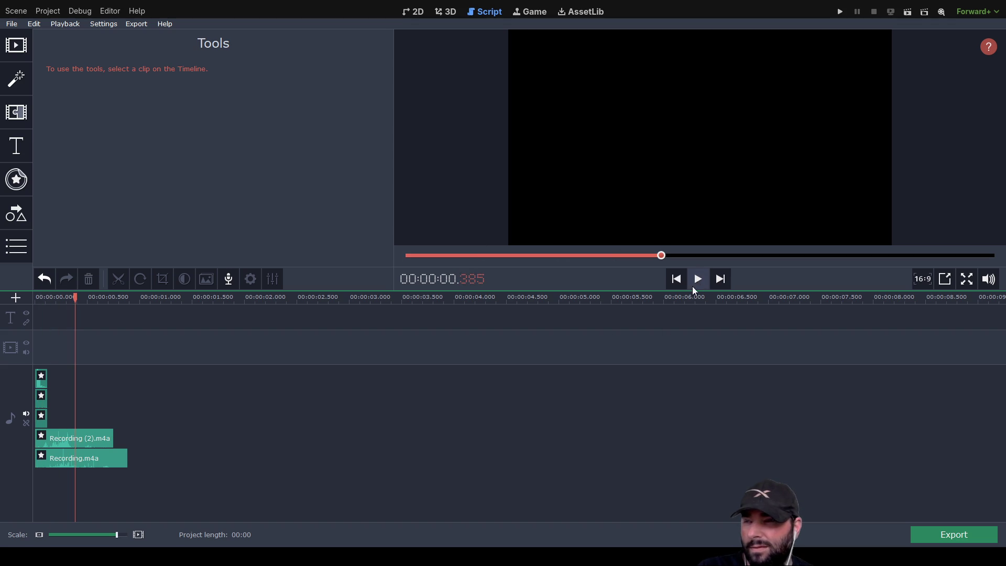
pyautogui.click(699, 283)
pyautogui.moveTo(75, 297); pyautogui.dragTo(19, 298)
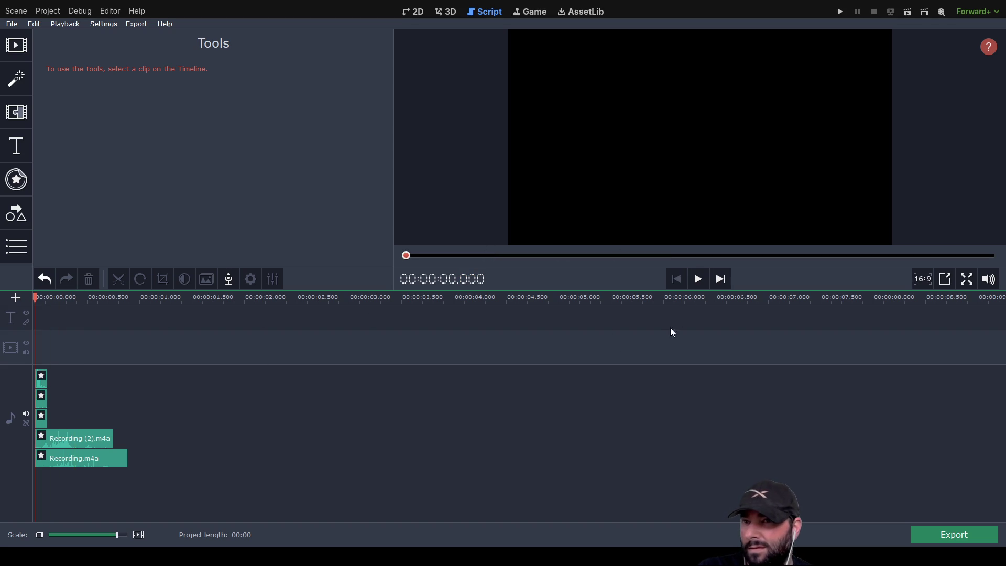
pyautogui.click(698, 283)
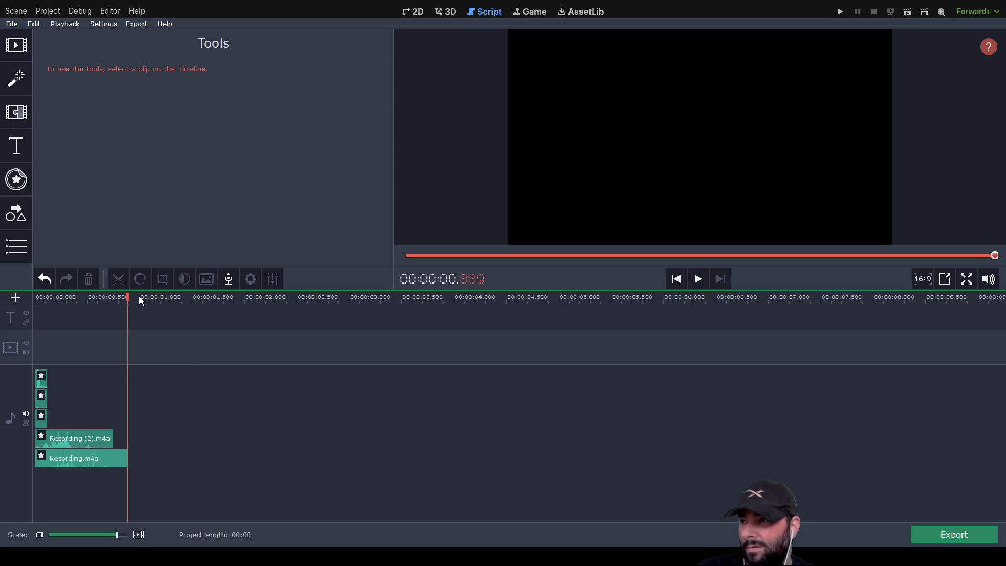
# Zoom the timeline in, set the play position near 0.35 seconds, and select Recording (2).m4a.
pyautogui.moveTo(129, 296); pyautogui.dragTo(50, 305)
pyautogui.scroll(3, 70, 508)
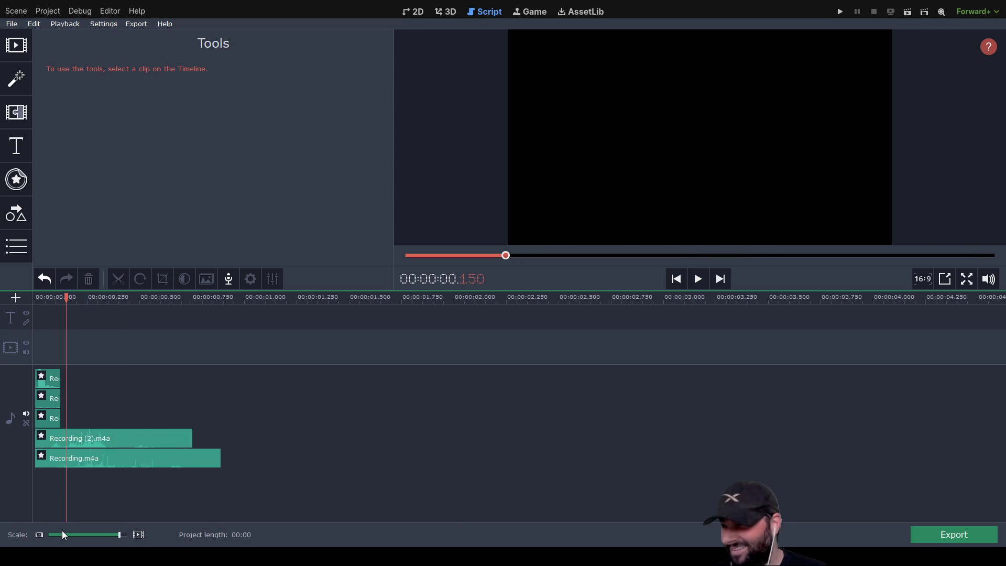
pyautogui.moveTo(231, 315)
pyautogui.mouseDown()
pyautogui.moveTo(418, 312)
pyautogui.moveTo(514, 318)
pyautogui.moveTo(515, 327)
pyautogui.mouseUp()
pyautogui.click(523, 444)
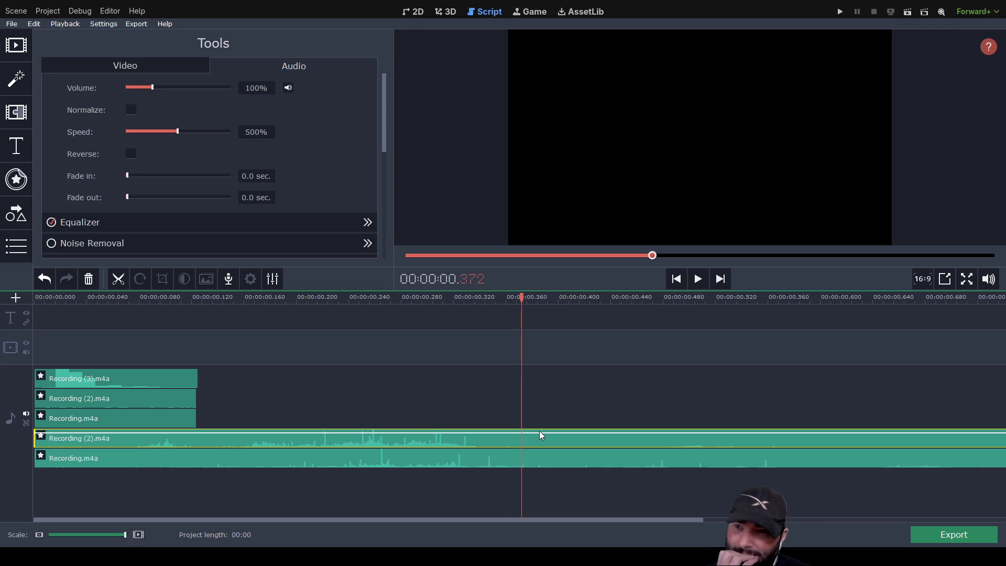
# Split Recording (2).m4a and Recording.m4a at about 0.373 seconds.
pyautogui.hotkey('ctrl', 'b')
pyautogui.click(527, 461)
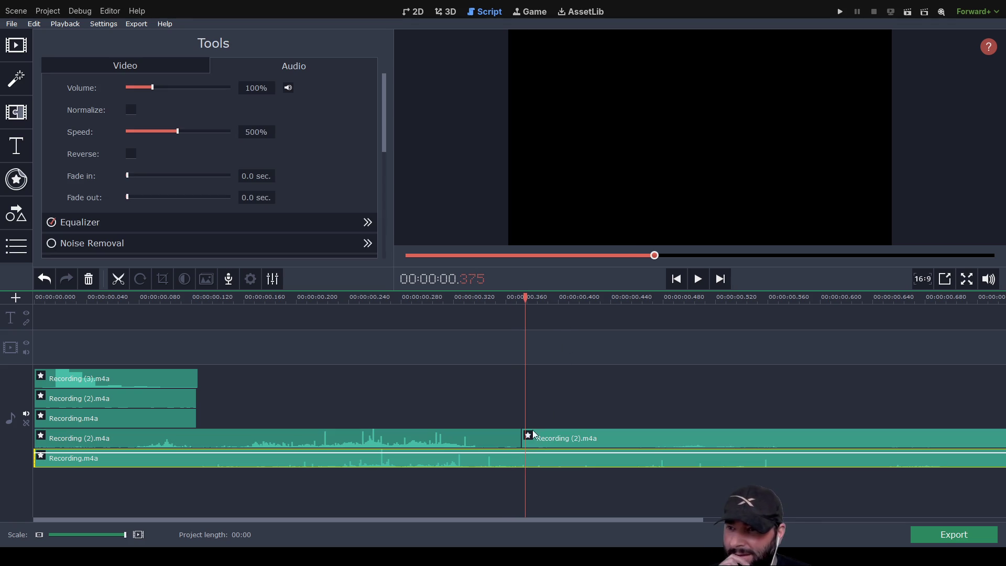
pyautogui.click(478, 380)
pyautogui.moveTo(526, 298); pyautogui.dragTo(522, 298)
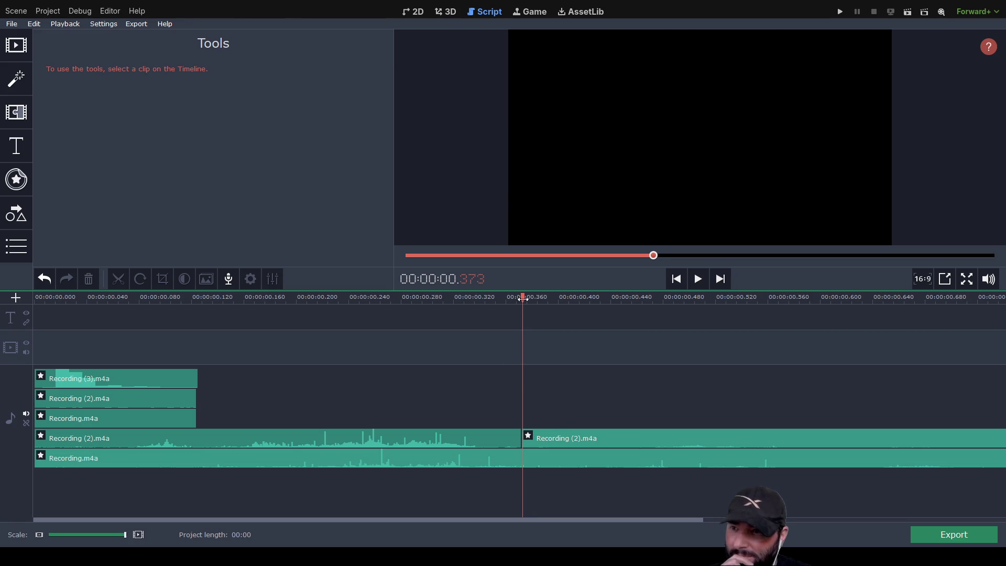
pyautogui.click(540, 455)
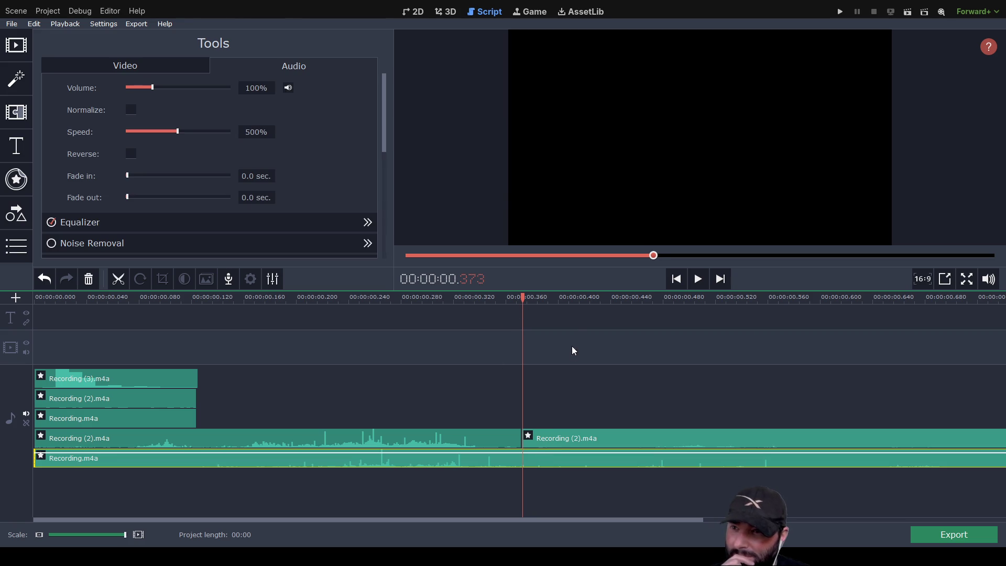
pyautogui.hotkey('ctrl', 'b')
# Play back the split clips and remove the leftover end pieces.
pyautogui.moveTo(522, 297); pyautogui.dragTo(36, 299)
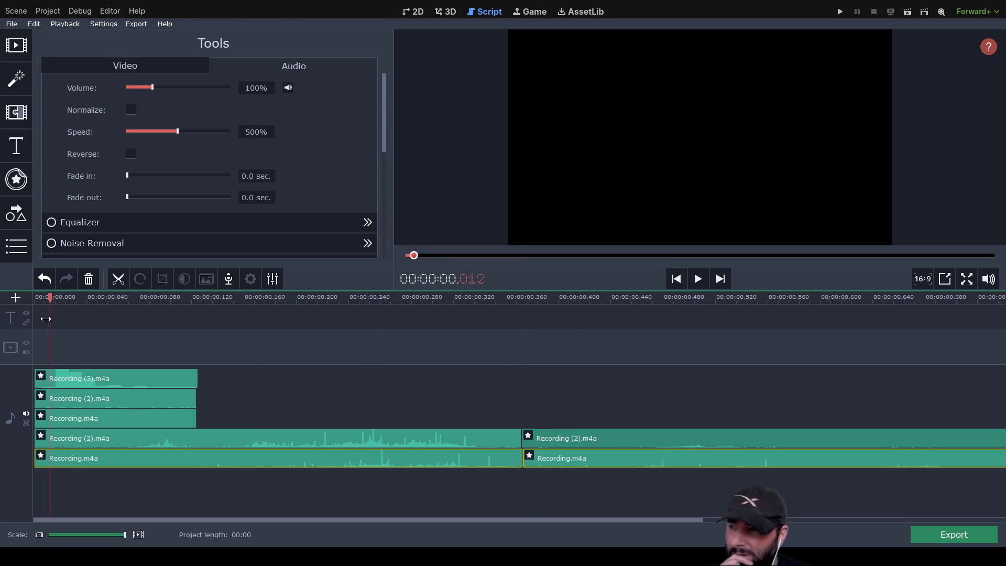
pyautogui.click(699, 283)
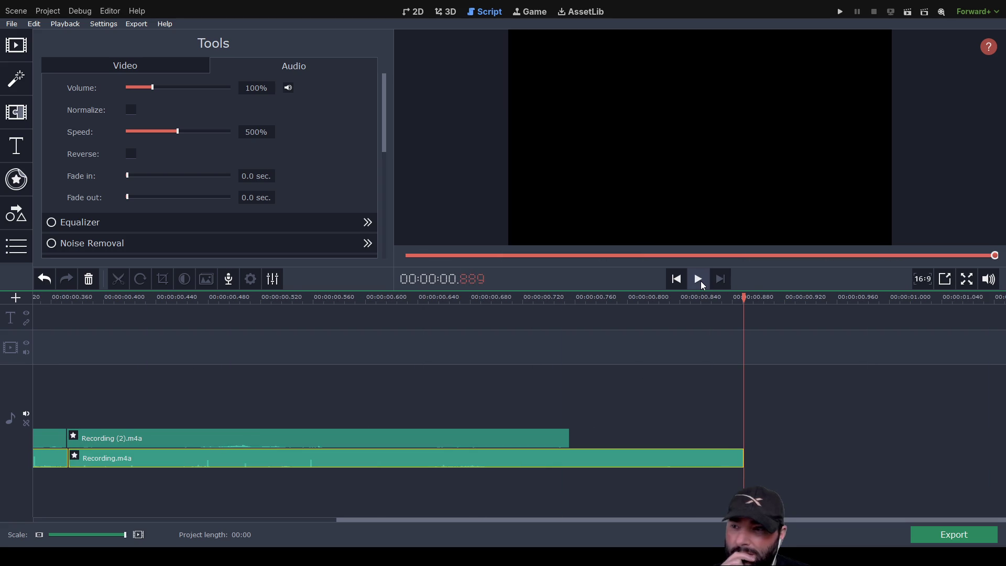
pyautogui.click(292, 442)
pyautogui.press('Delete')
pyautogui.click(313, 461)
pyautogui.hotkey('ctrl', 'z')
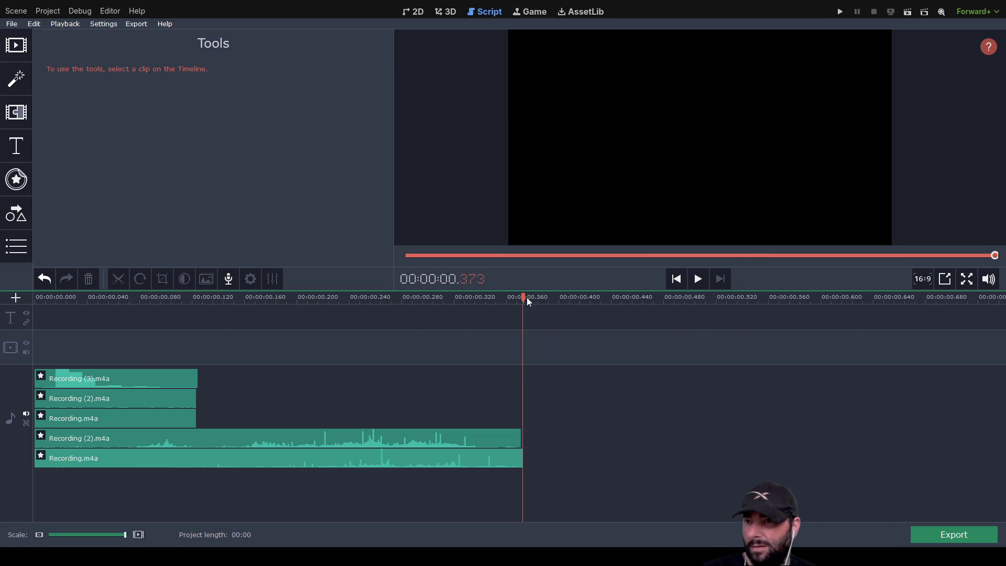
# Rewind and play the trimmed recordings several times.
pyautogui.moveTo(525, 297); pyautogui.dragTo(34, 298)
pyautogui.click(691, 279)
pyautogui.click(697, 279)
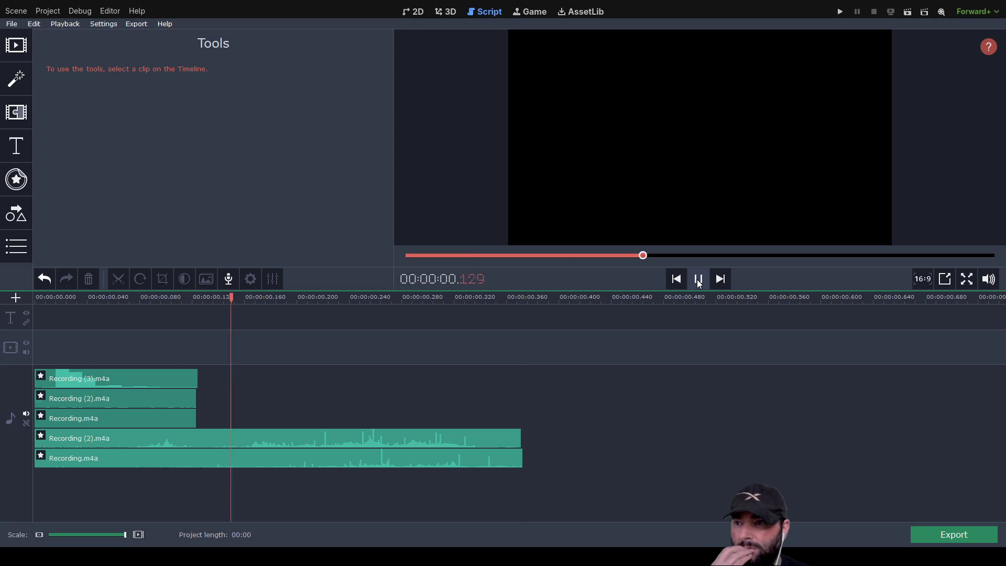
pyautogui.click(697, 279)
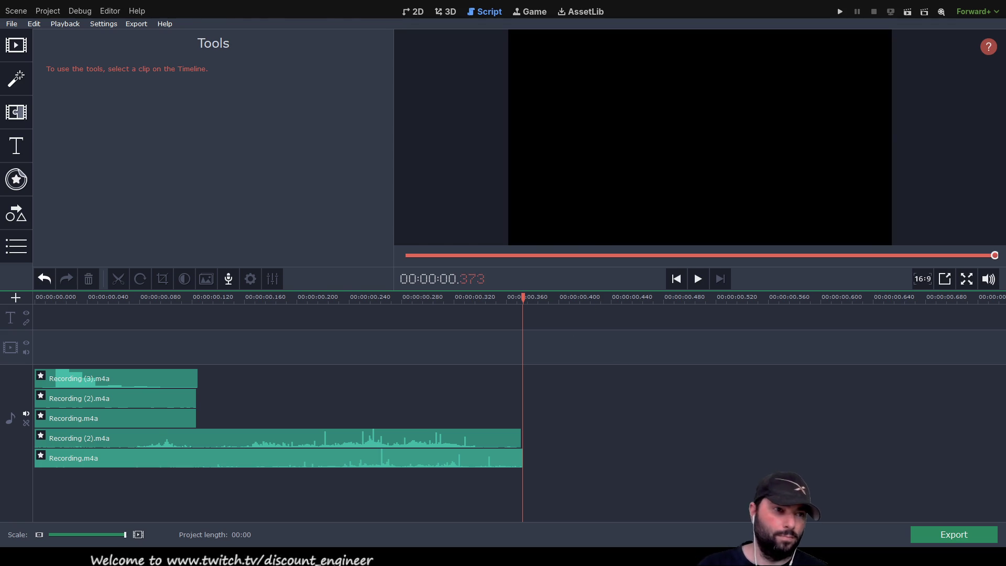
# Switch from Movavi back to the Godot editor.
pyautogui.hotkey('alt', 'Tab')
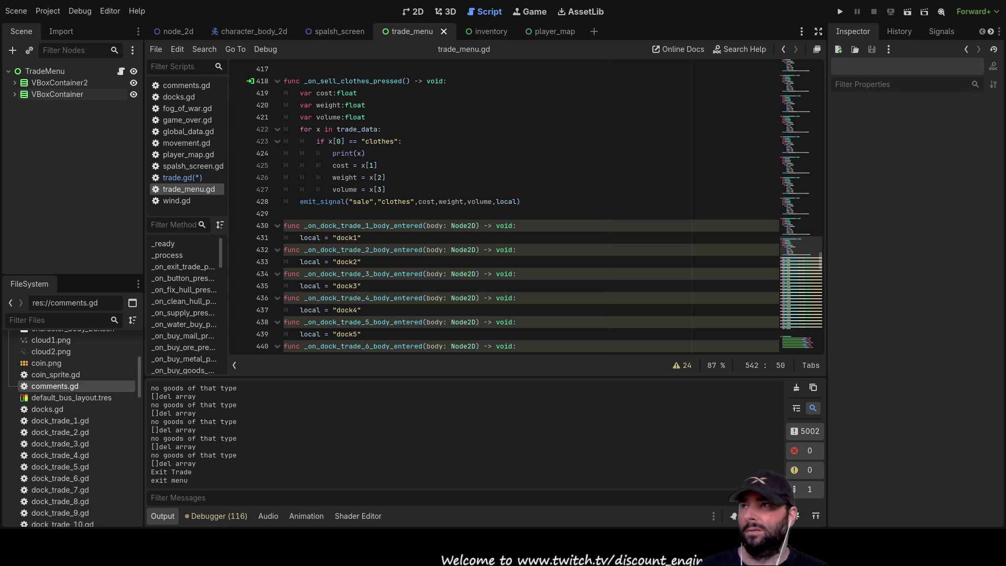
# In the character_body_2d scene, add an AudioStreamPlayer under the boat root and name it damage.
pyautogui.click(246, 32)
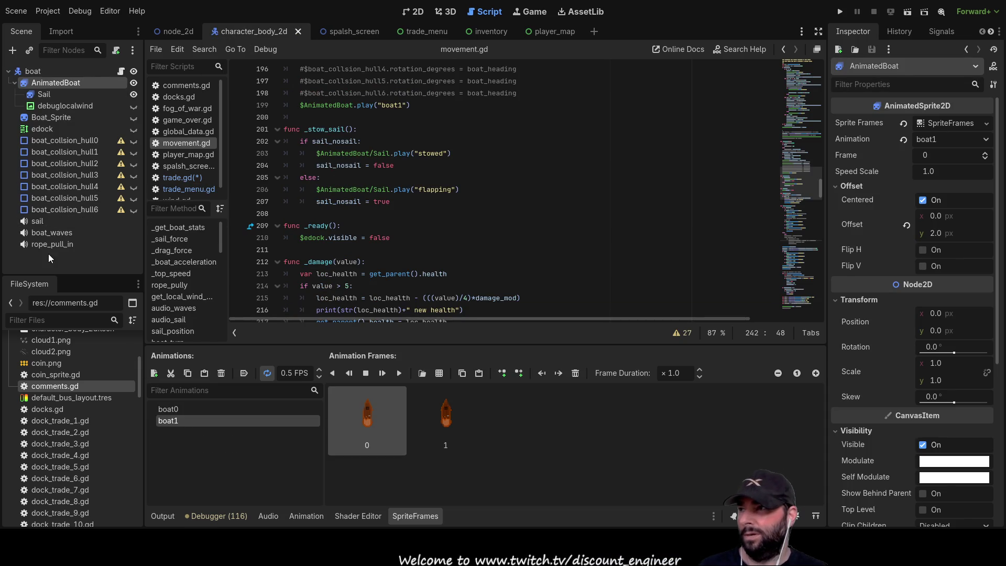
pyautogui.click(37, 73)
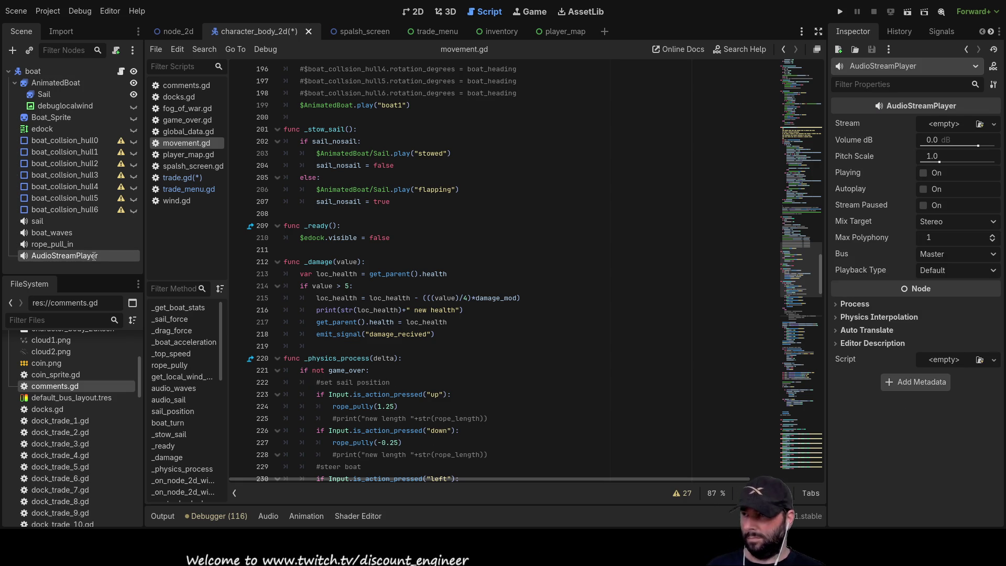
pyautogui.doubleClick(94, 256)
pyautogui.write('damage')
pyautogui.press('Return')
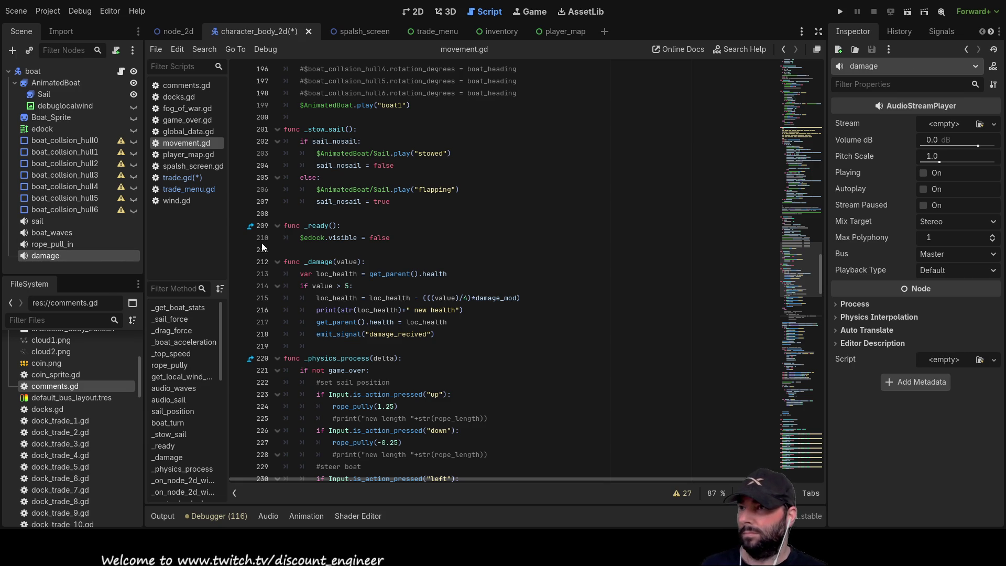
pyautogui.scroll(-5, 389, 228)
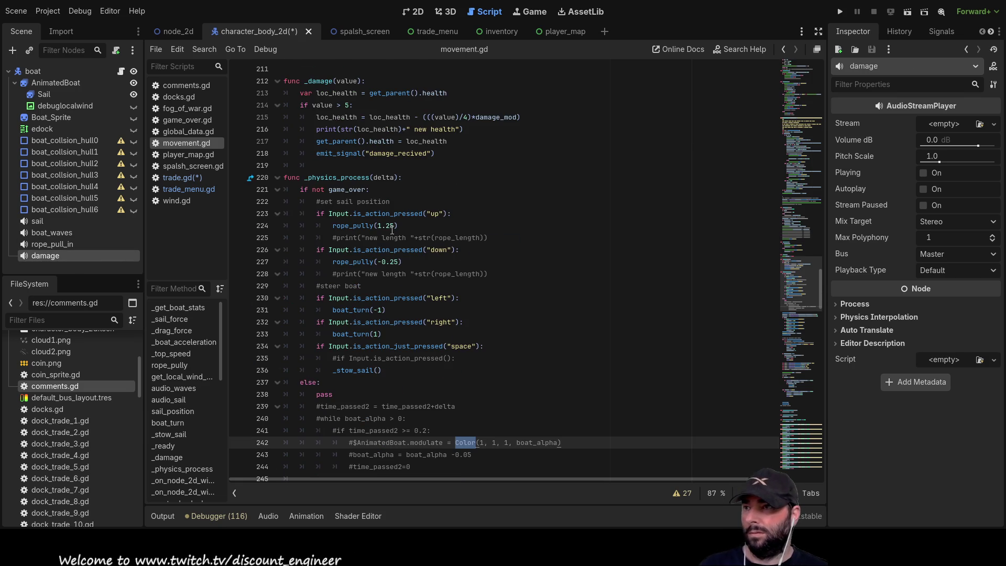
pyautogui.scroll(-7, 390, 220)
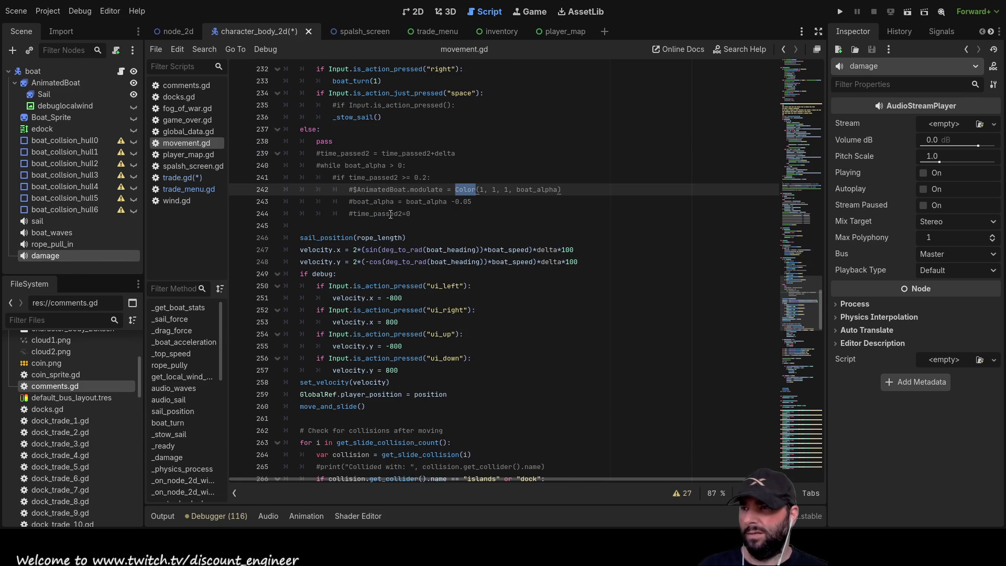
pyautogui.scroll(-7, 391, 216)
pyautogui.scroll(-8, 391, 219)
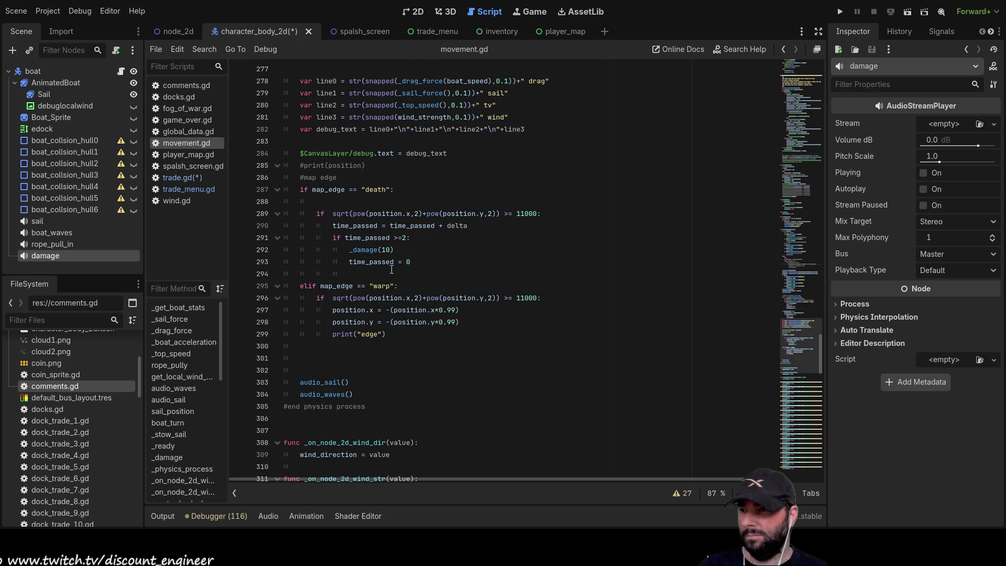
pyautogui.scroll(-5, 392, 270)
pyautogui.scroll(-20, 392, 269)
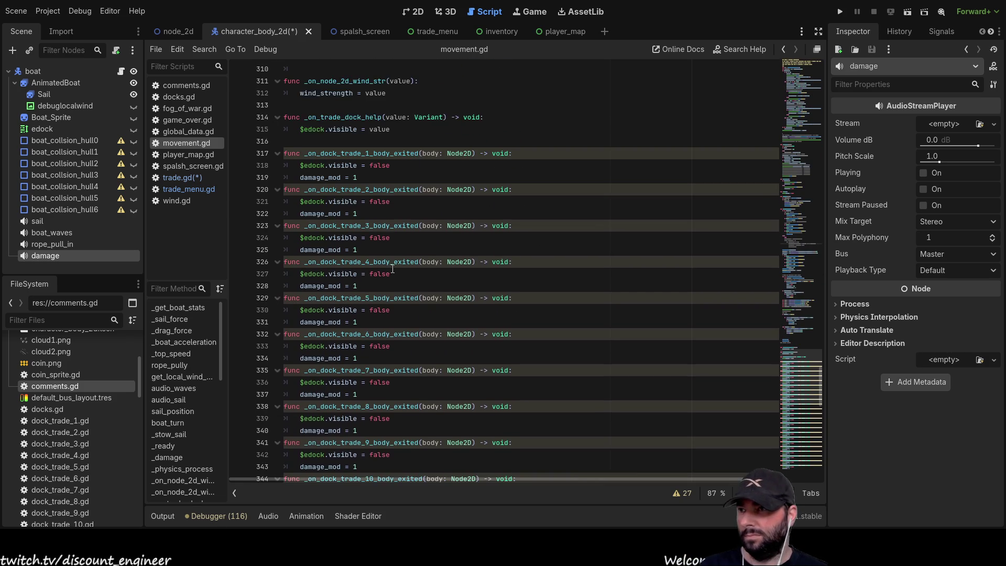
pyautogui.scroll(-2, 399, 278)
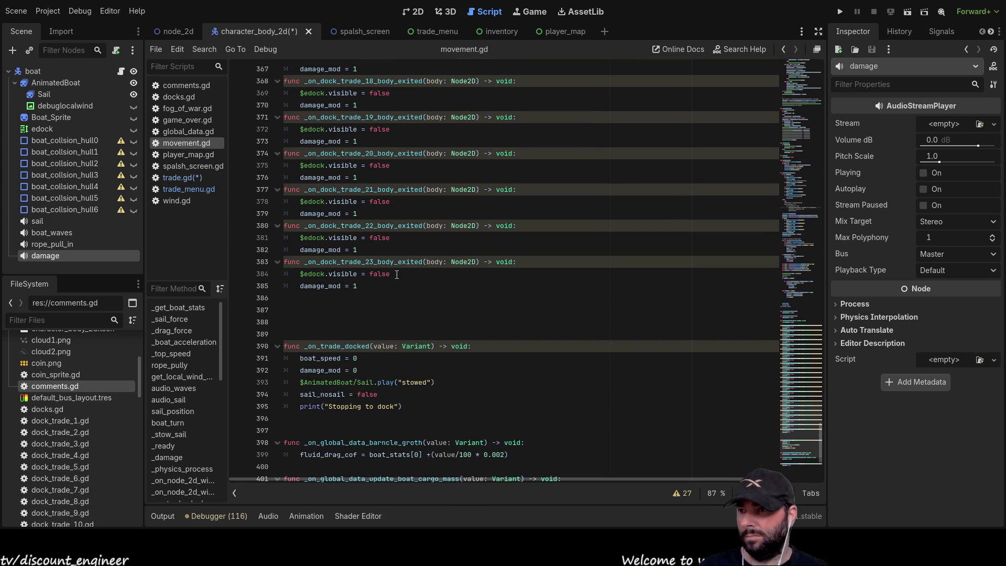
pyautogui.scroll(-5, 397, 275)
pyautogui.scroll(20, 396, 274)
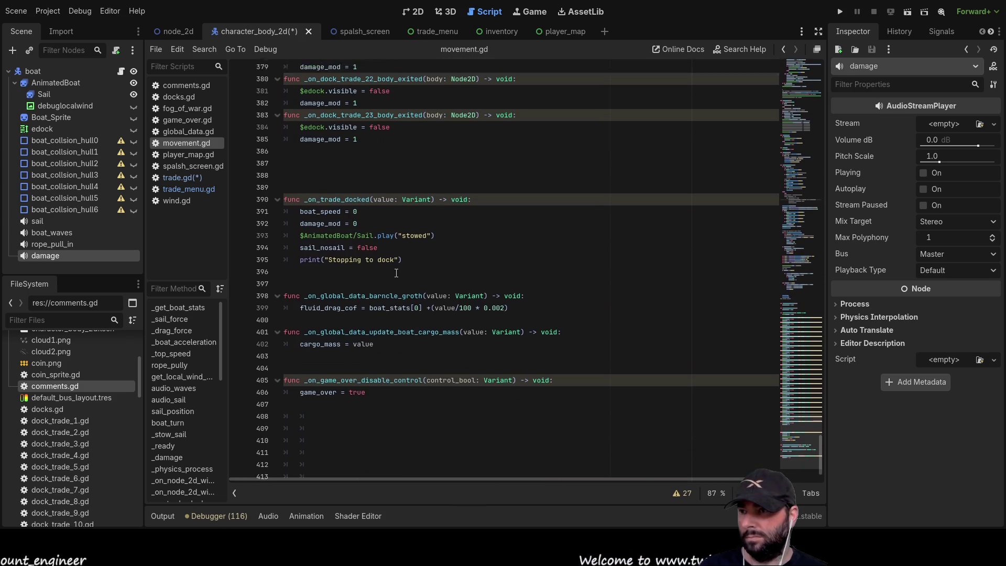
pyautogui.scroll(9, 388, 268)
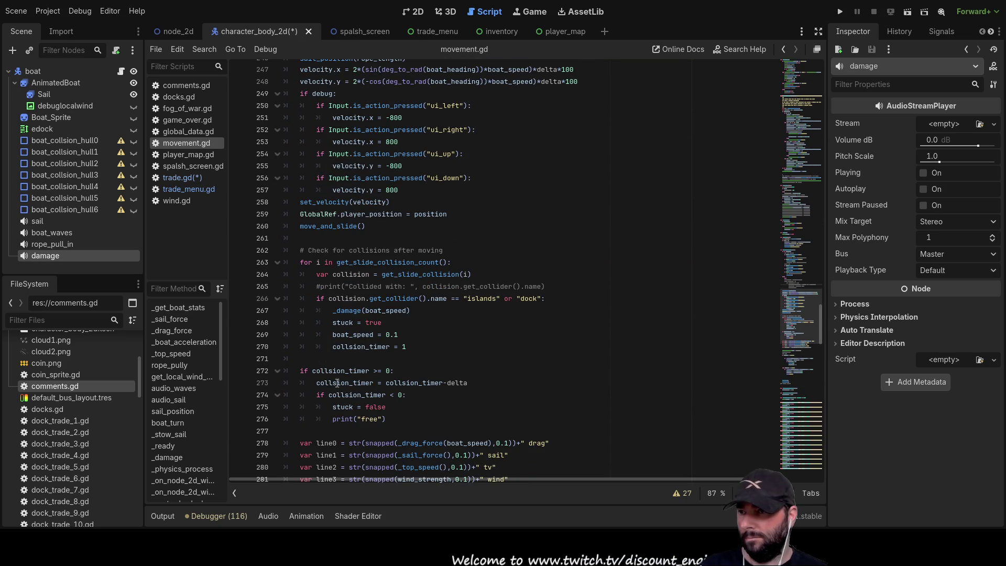
pyautogui.doubleClick(349, 310)
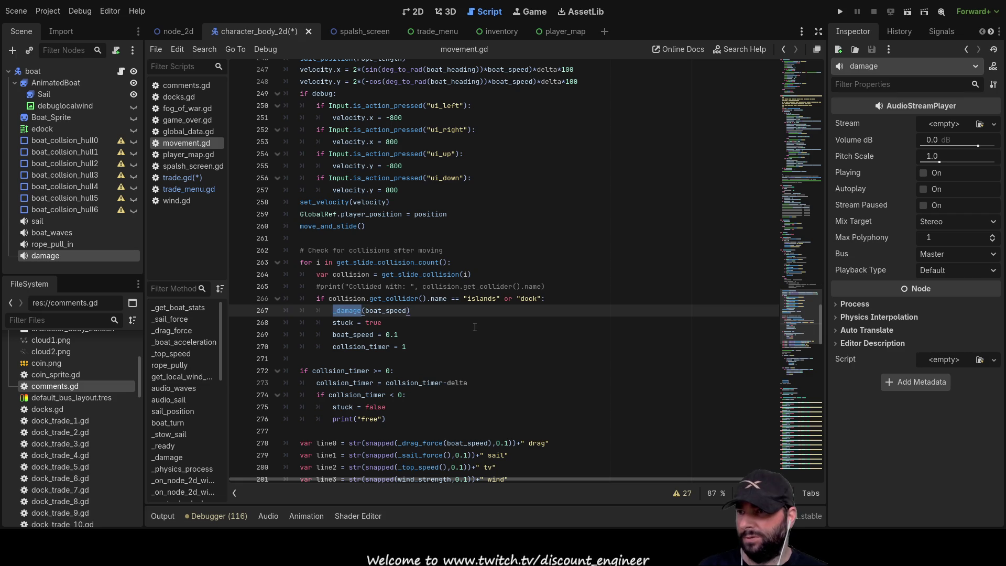
pyautogui.scroll(15, 475, 327)
pyautogui.scroll(-3, 434, 309)
pyautogui.scroll(-2, 403, 309)
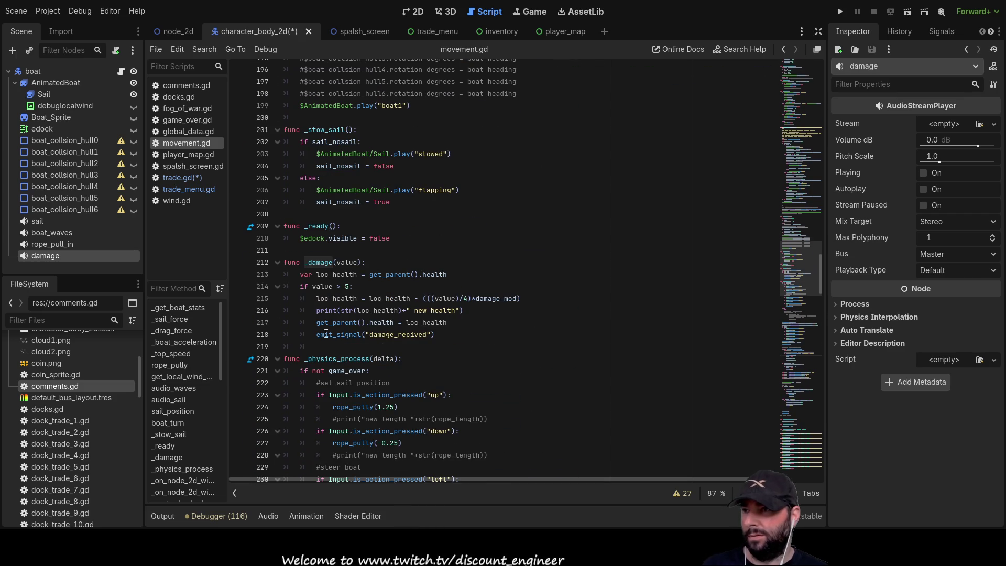
pyautogui.click(324, 342)
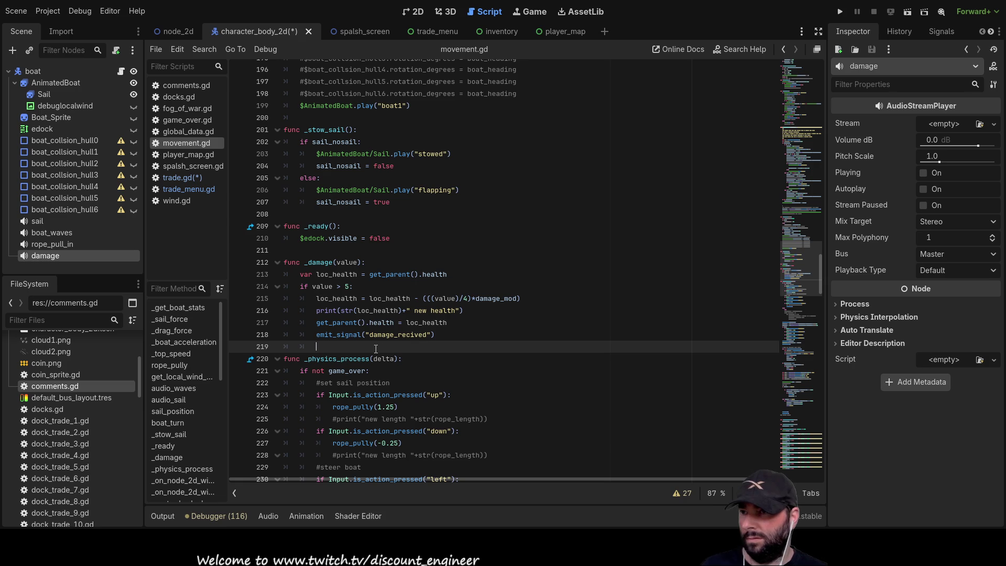
# Add a $damage.play(true) call above the health update in the _damage function.
pyautogui.press('Up')
pyautogui.press('Up')
pyautogui.hotkey('ctrl', 'shift', 'Return')
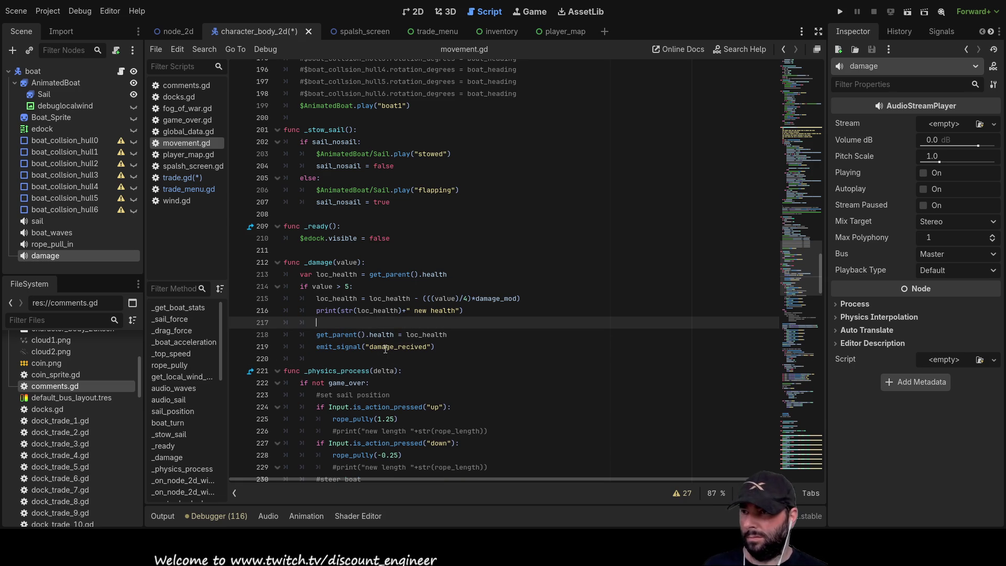
pyautogui.moveTo(69, 259); pyautogui.dragTo(323, 325)
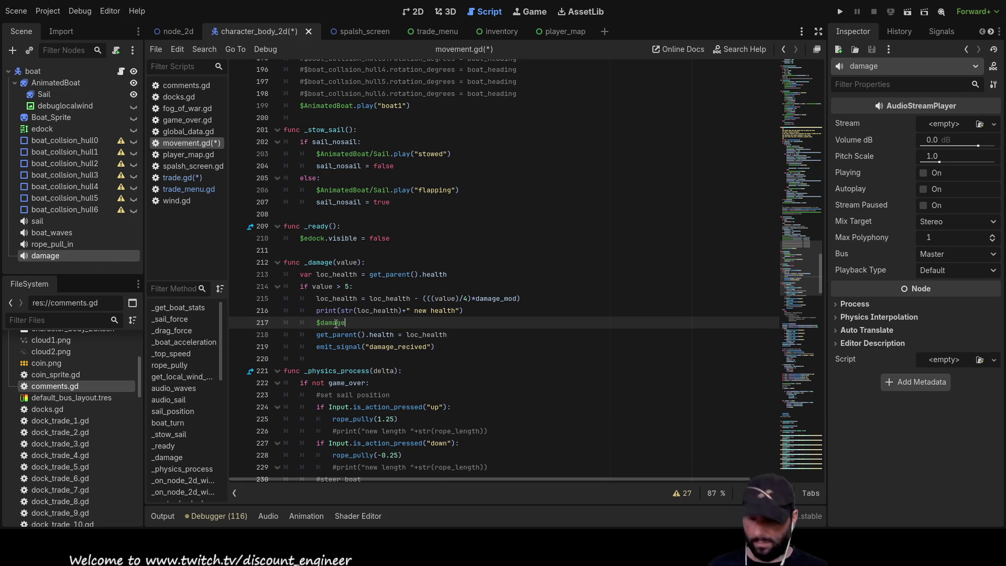
pyautogui.write('.play')
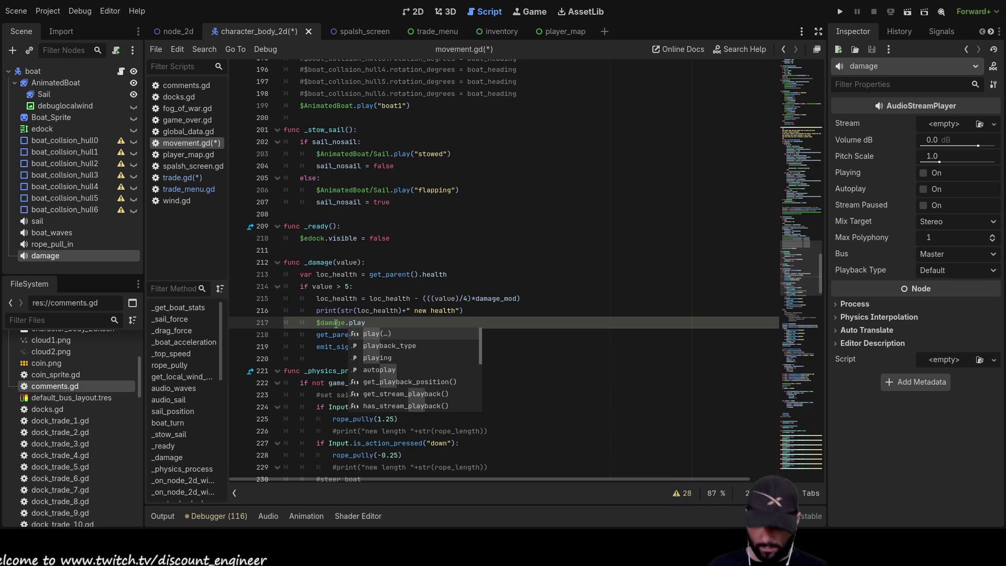
pyautogui.press('Return')
pyautogui.write('true')
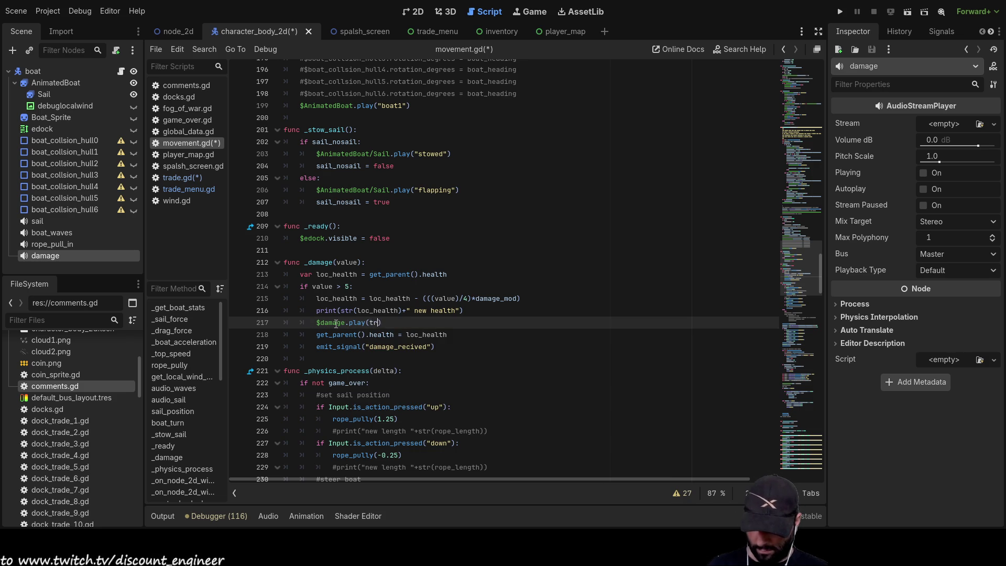
# Assign bump_squelch.ogg as the damage player's Stream.
pyautogui.click(470, 289)
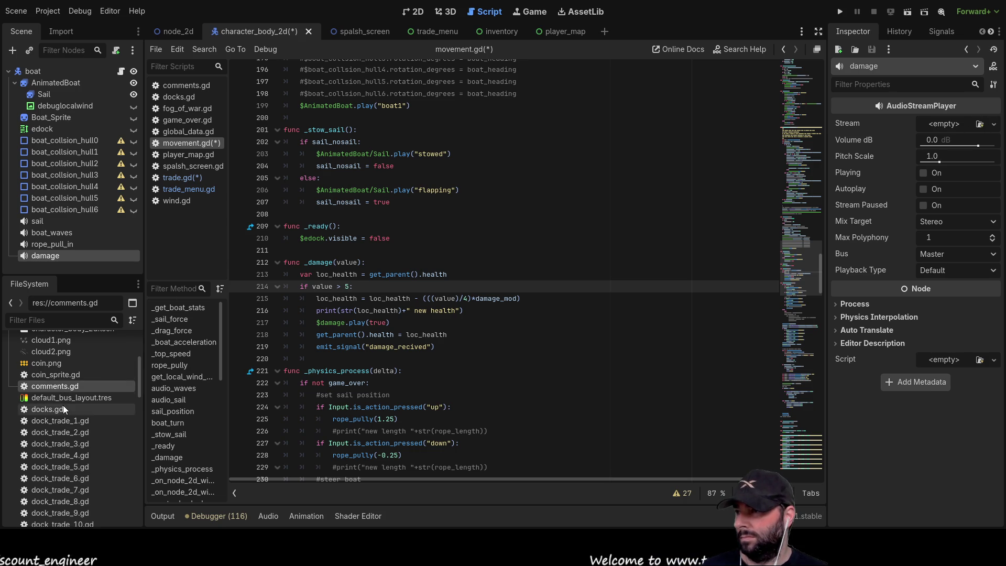
pyautogui.scroll(5, 62, 404)
pyautogui.moveTo(60, 444)
pyautogui.mouseDown()
pyautogui.moveTo(52, 448)
pyautogui.moveTo(861, 224)
pyautogui.moveTo(962, 120)
pyautogui.moveTo(947, 124)
pyautogui.mouseUp()
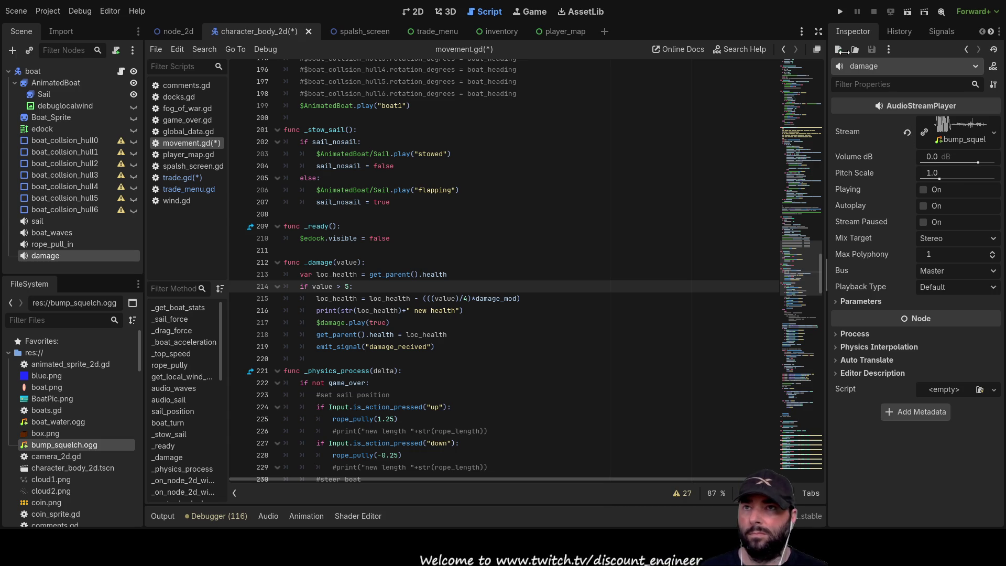
# Run the project, sail until Game Over, return to the menu and start a new game.
pyautogui.click(842, 12)
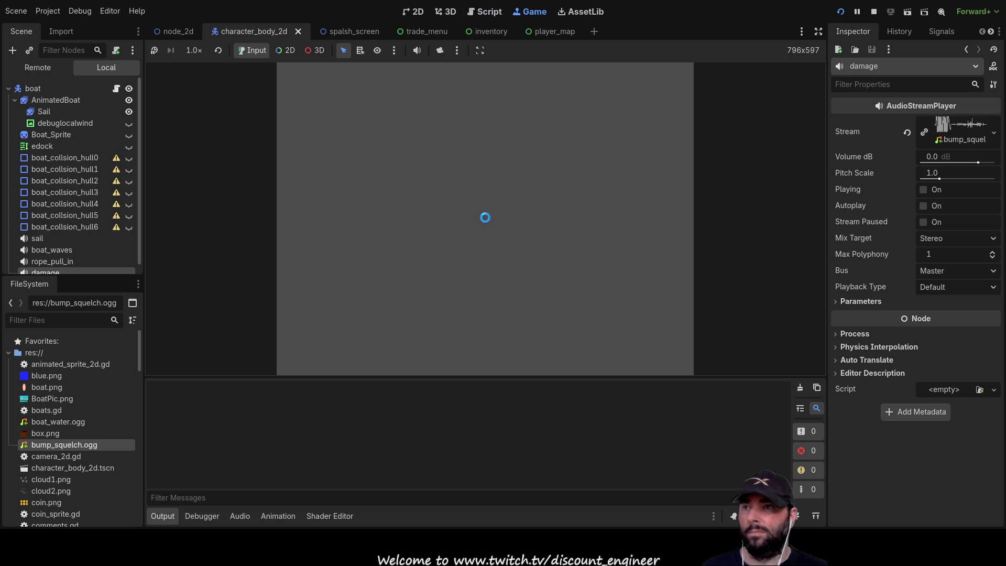
pyautogui.click(437, 78)
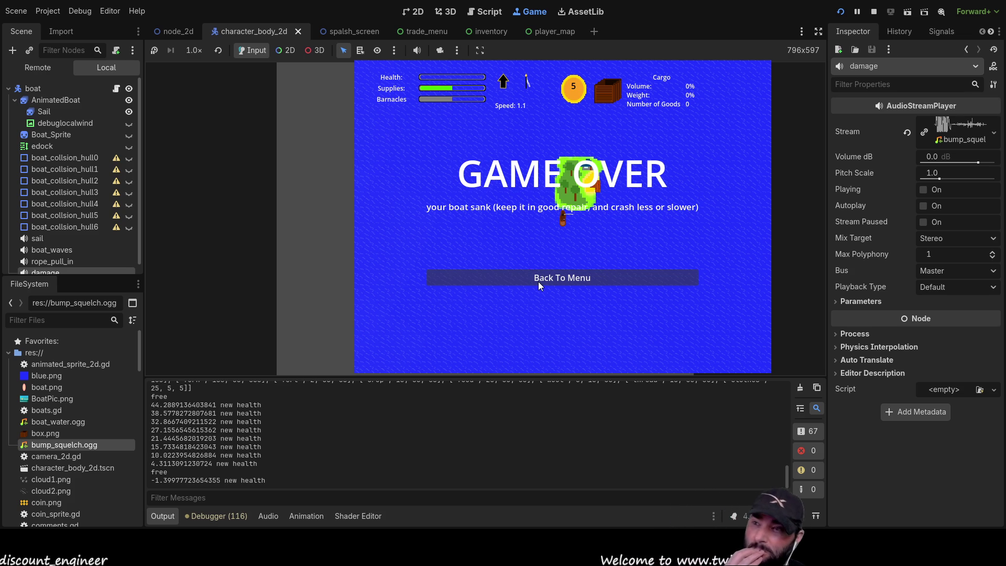
pyautogui.click(576, 283)
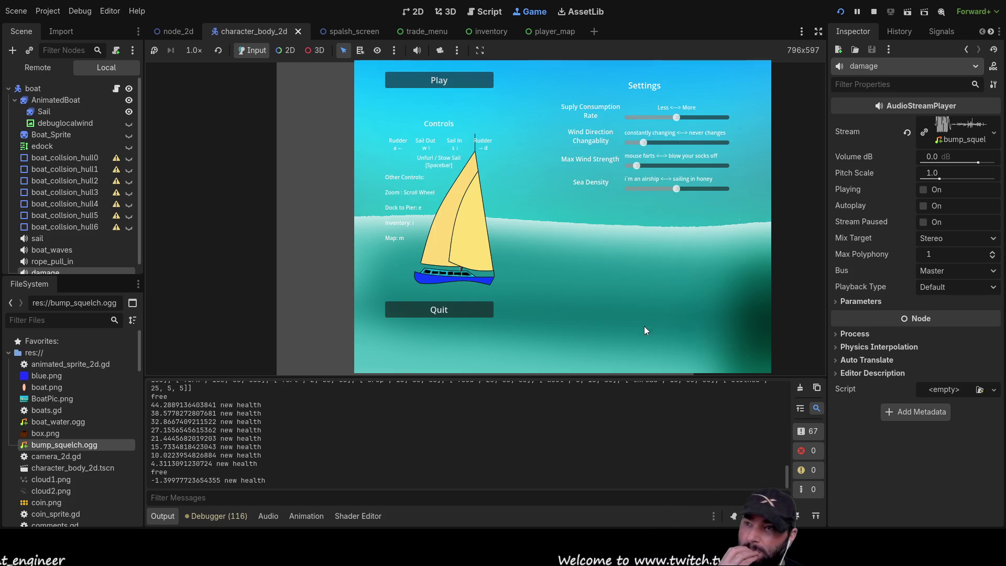
pyautogui.click(433, 80)
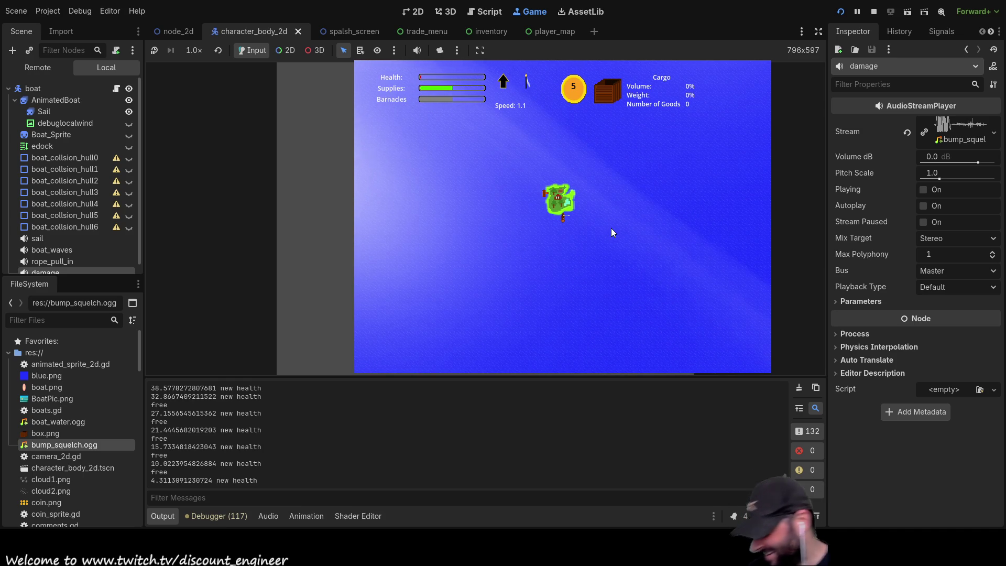
# Zoom the game camera out to a wide overview of clouds and islands, then open node_2d.
pyautogui.scroll(5, 646, 276)
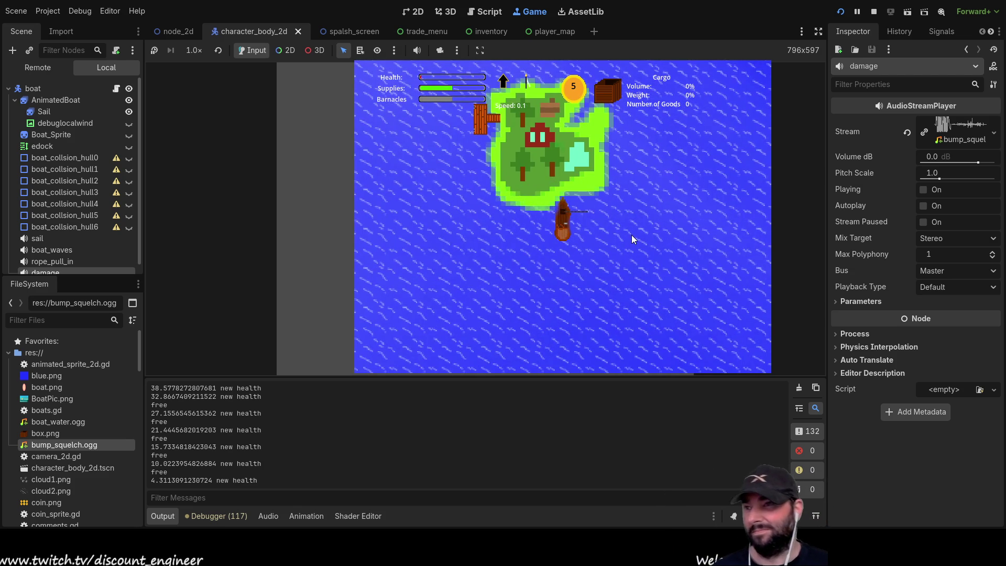
pyautogui.scroll(-3, 615, 196)
pyautogui.scroll(3, 619, 215)
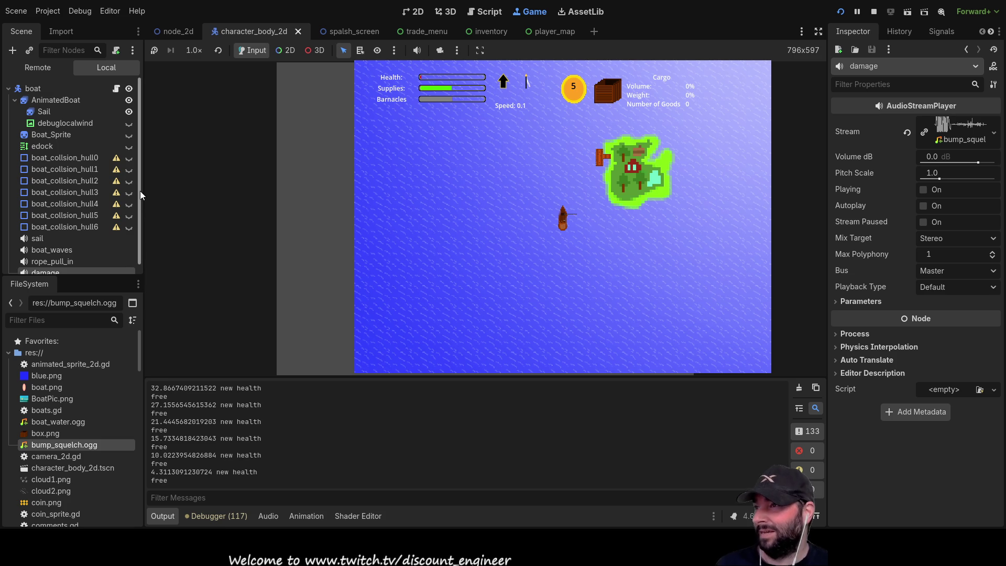
pyautogui.scroll(-2, 571, 222)
pyautogui.scroll(-5, 574, 224)
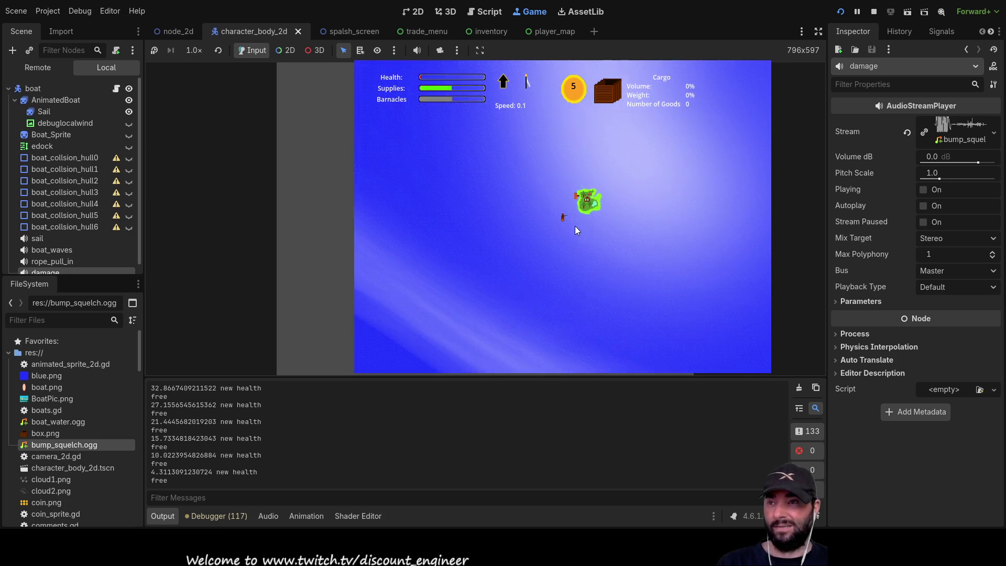
pyautogui.scroll(-3, 545, 228)
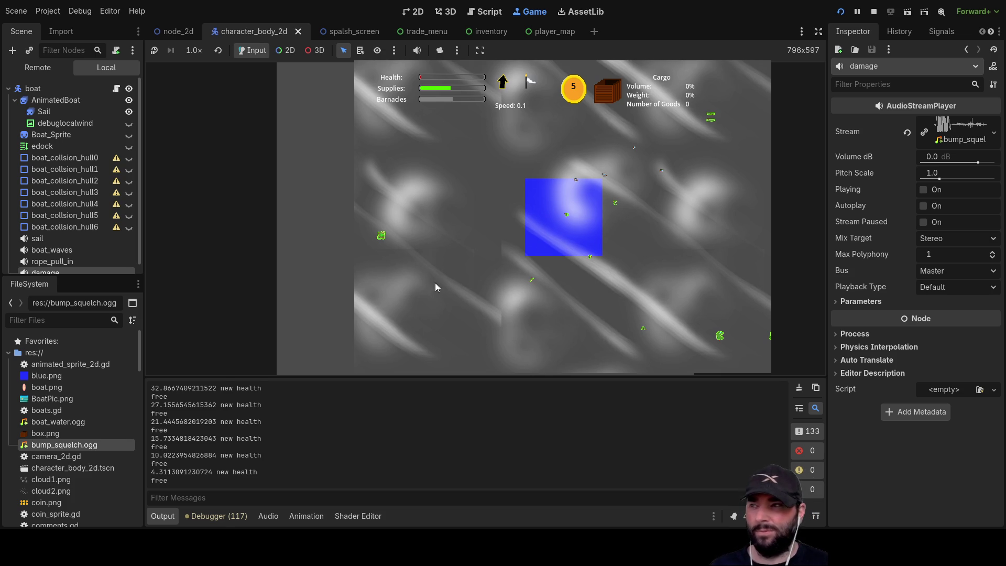
pyautogui.click(178, 32)
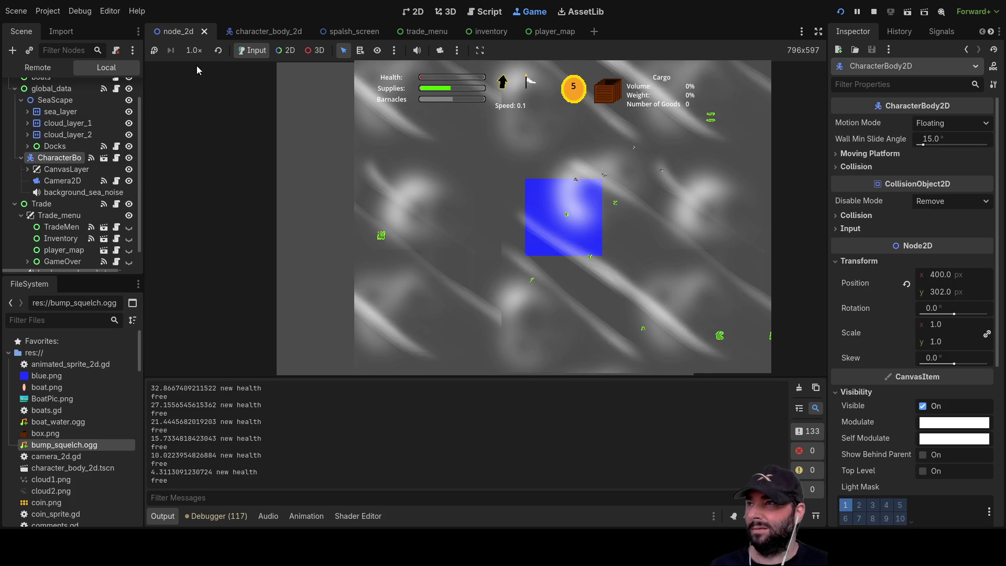
# Toggle cloud_layer_1 and cloud_layer_2 visibility to compare, leave both visible, then switch to Paint.NET.
pyautogui.scroll(2, 128, 152)
pyautogui.click(129, 148)
pyautogui.click(128, 148)
pyautogui.click(128, 148)
pyautogui.click(129, 148)
pyautogui.click(128, 148)
pyautogui.click(129, 158)
pyautogui.click(128, 158)
pyautogui.click(128, 147)
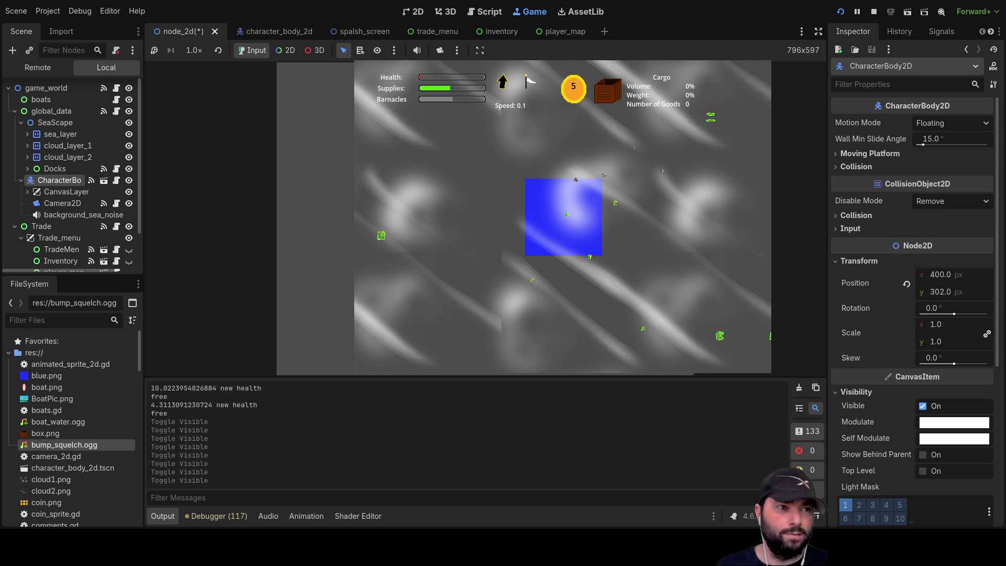
pyautogui.hotkey('alt', 'Tab')
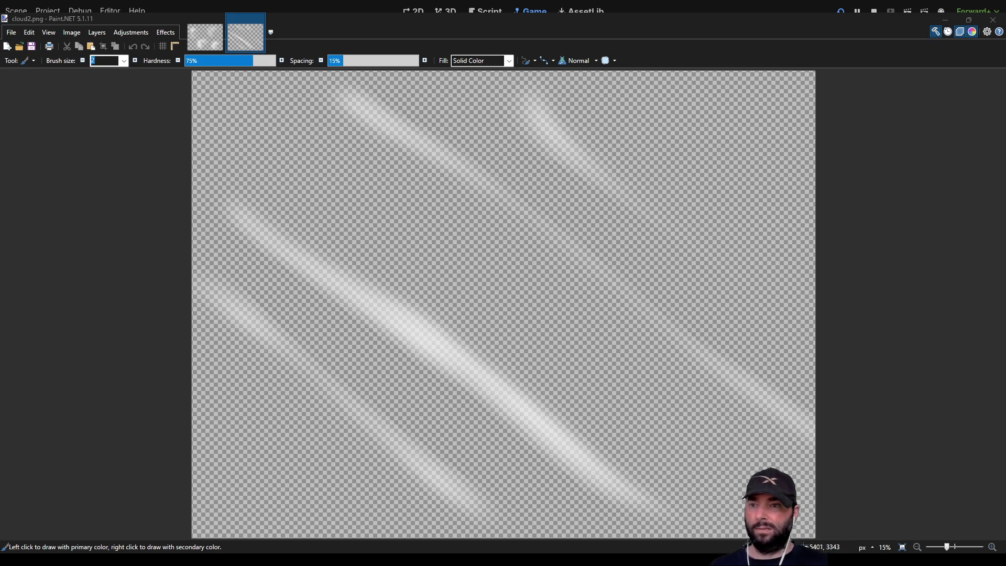
# Erase the bright diagonal cloud streak with a size-2000 Eraser.
pyautogui.scroll(-2, 554, 220)
pyautogui.scroll(1, 499, 209)
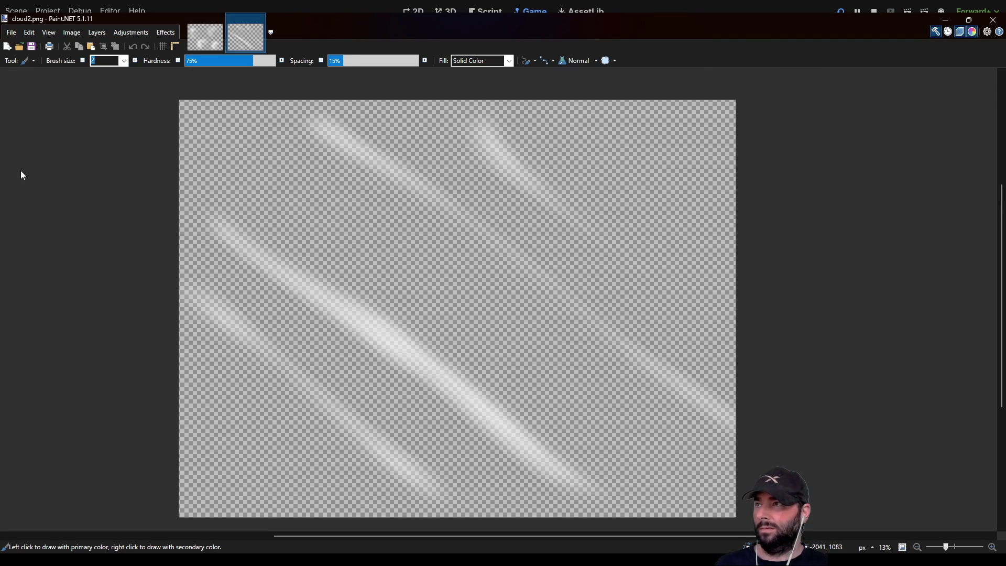
pyautogui.press('e')
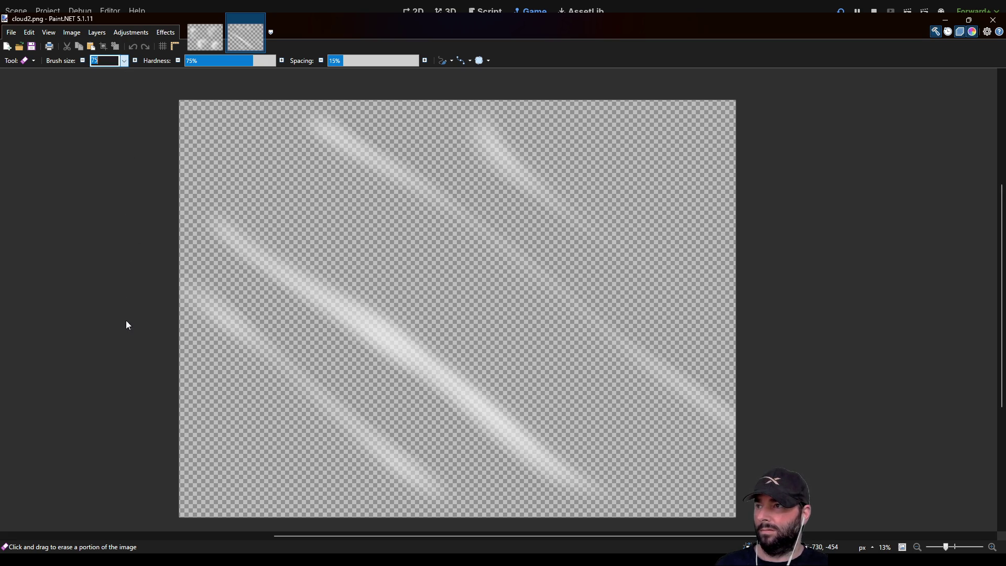
pyautogui.write('2000')
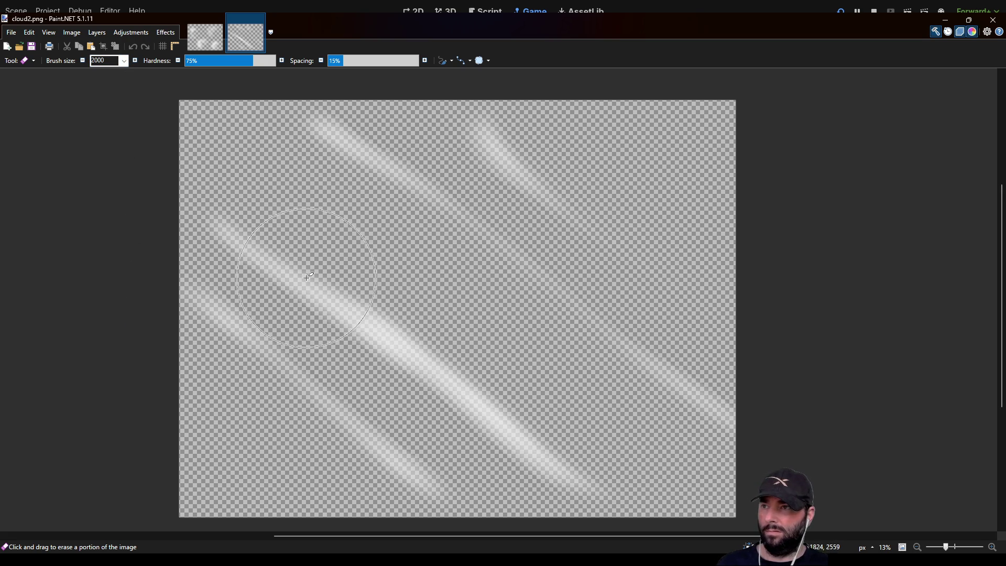
pyautogui.click(305, 278)
pyautogui.moveTo(357, 319); pyautogui.dragTo(571, 450)
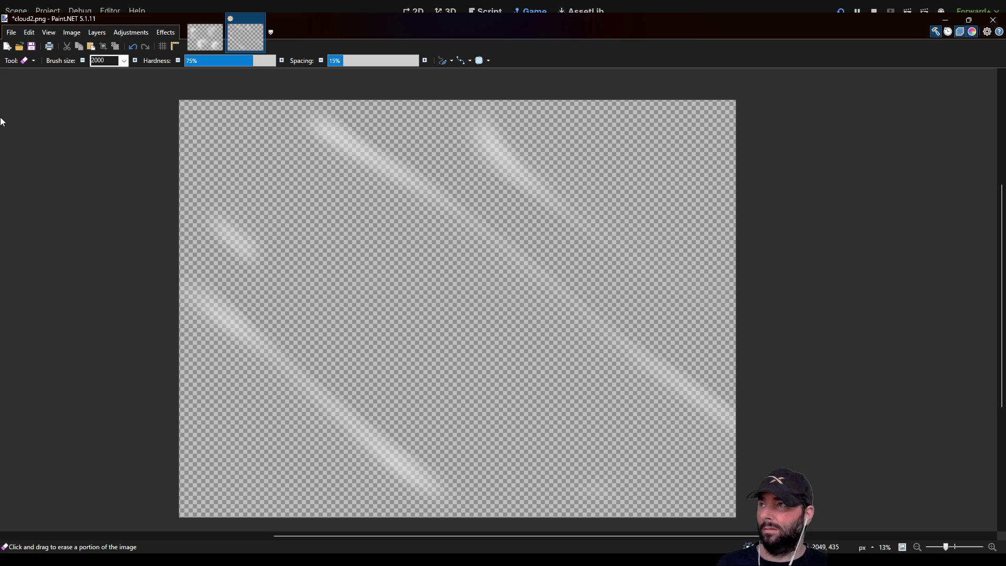
# Select the whole image and delete the remaining cloud streaks.
pyautogui.press('s')
pyautogui.scroll(-2, 157, 111)
pyautogui.hotkey('ctrl', 'a')
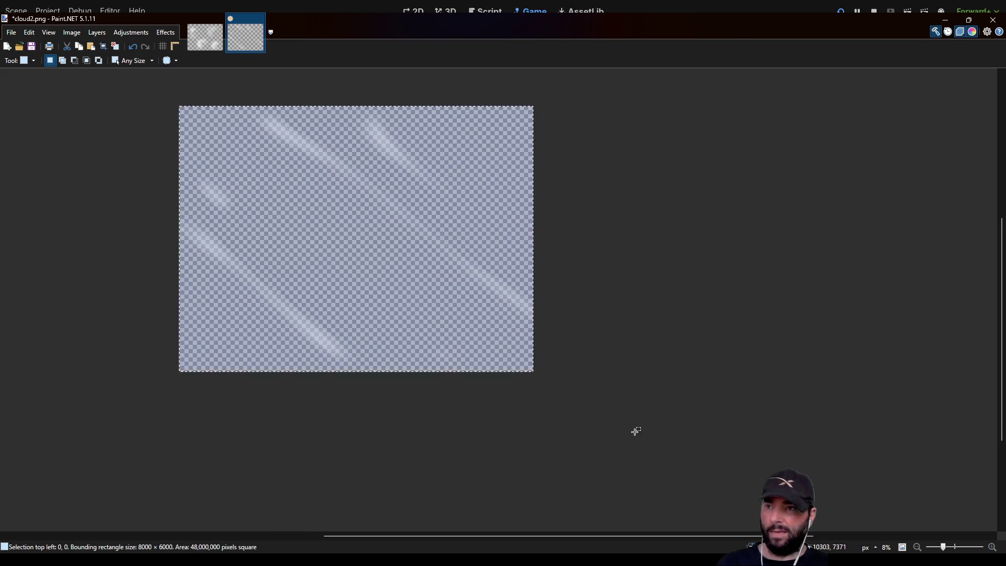
pyautogui.press('Delete')
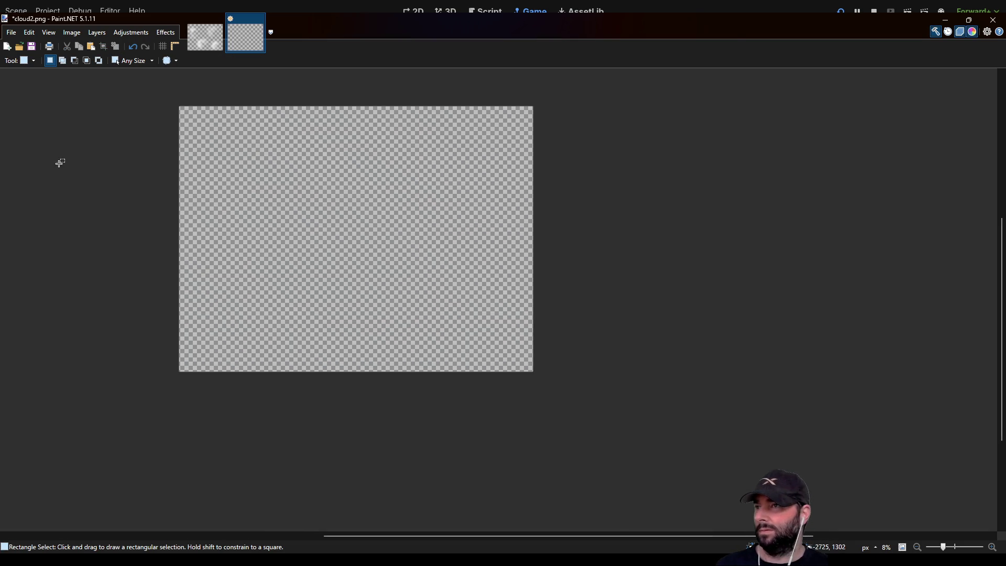
pyautogui.press('b')
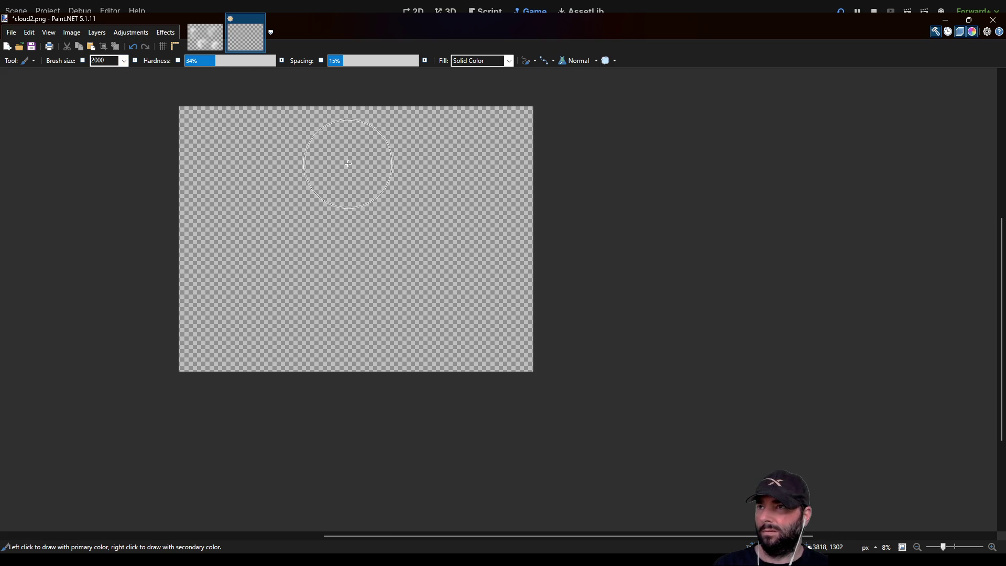
# Paint a soft white diagonal cloud streak and a smaller blob at lower left.
pyautogui.moveTo(348, 164); pyautogui.dragTo(372, 177)
pyautogui.moveTo(450, 225); pyautogui.dragTo(464, 235)
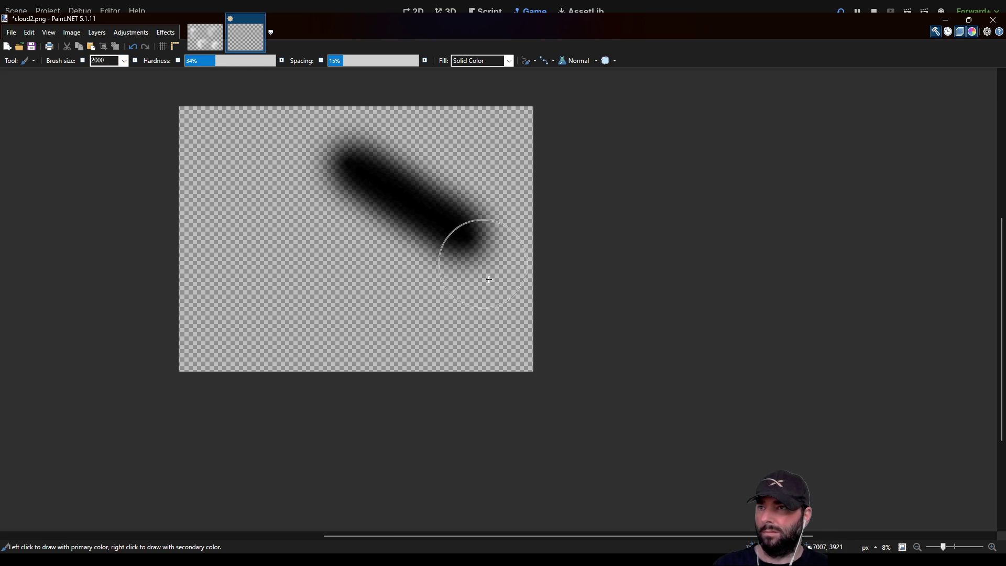
pyautogui.hotkey('ctrl', 'z')
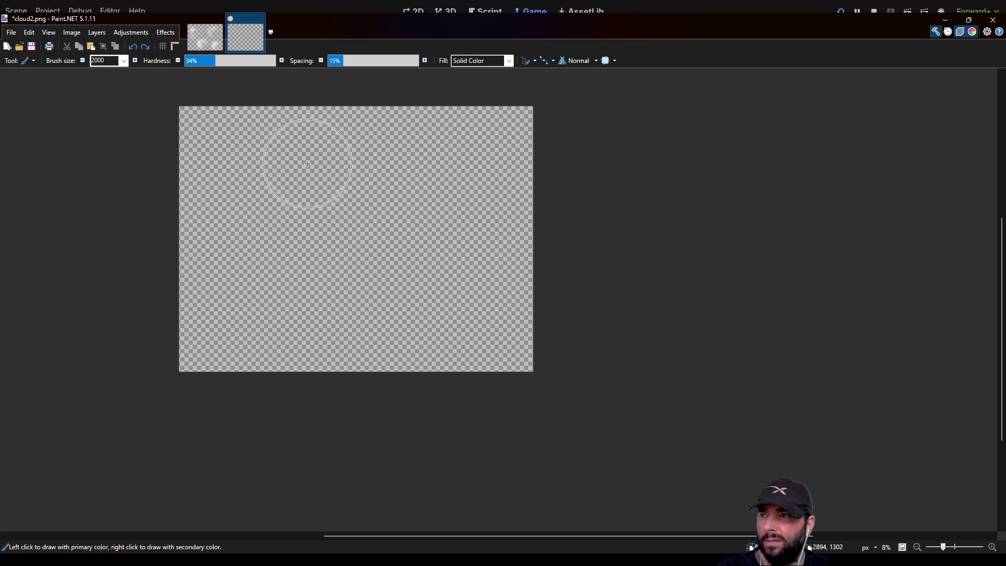
pyautogui.moveTo(307, 164)
pyautogui.mouseDown()
pyautogui.moveTo(337, 176)
pyautogui.moveTo(476, 287)
pyautogui.mouseUp()
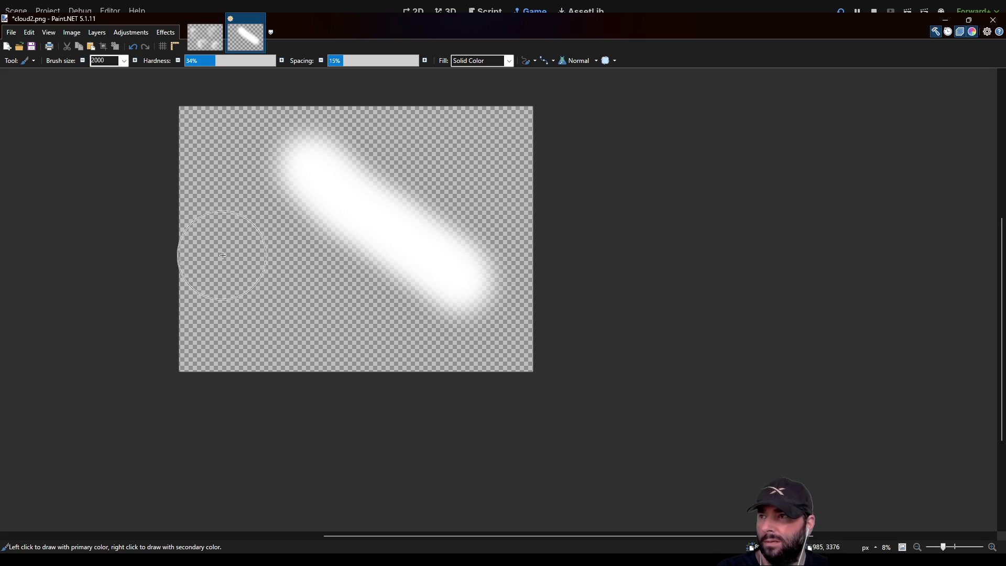
pyautogui.moveTo(230, 279); pyautogui.dragTo(300, 339)
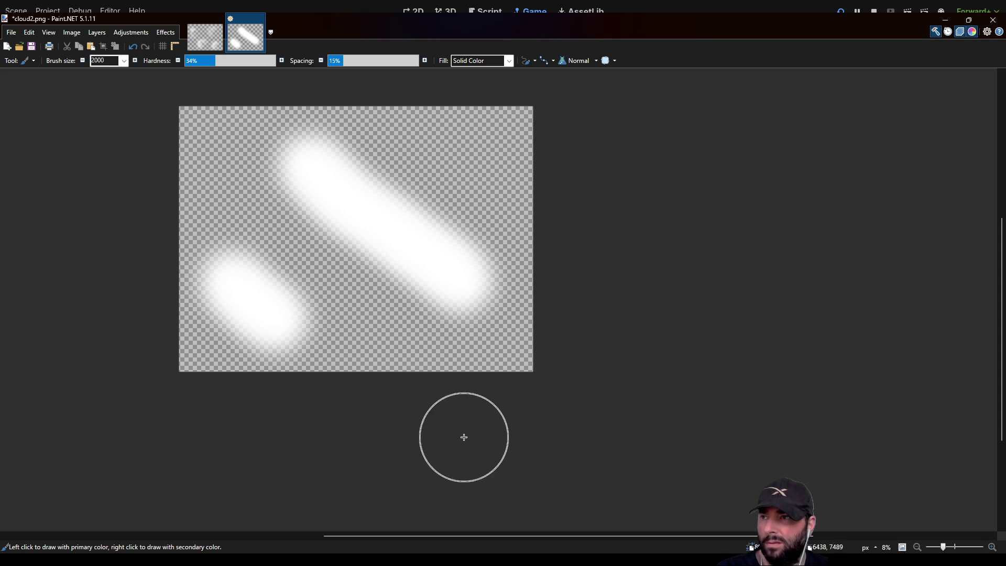
# Fade the blob and main streak with the size-2000 Eraser, then save cloud2.png.
pyautogui.press('e')
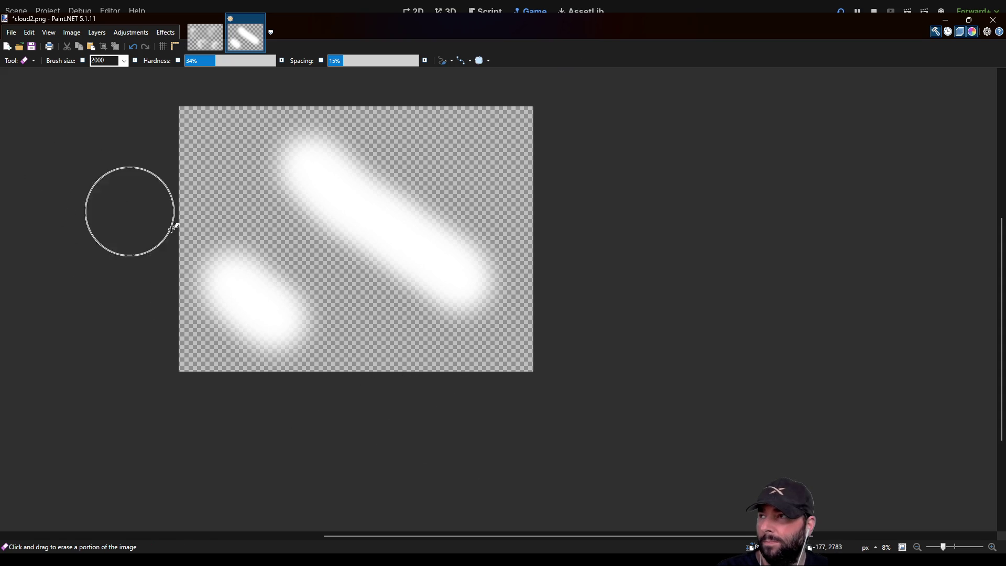
pyautogui.doubleClick(110, 60)
pyautogui.write('350')
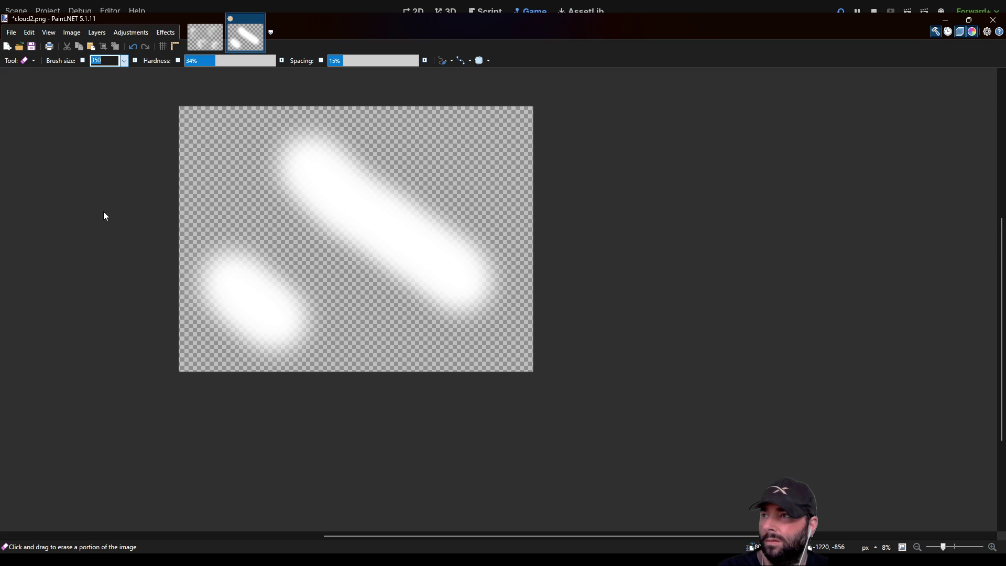
pyautogui.press('Escape')
pyautogui.write('2000')
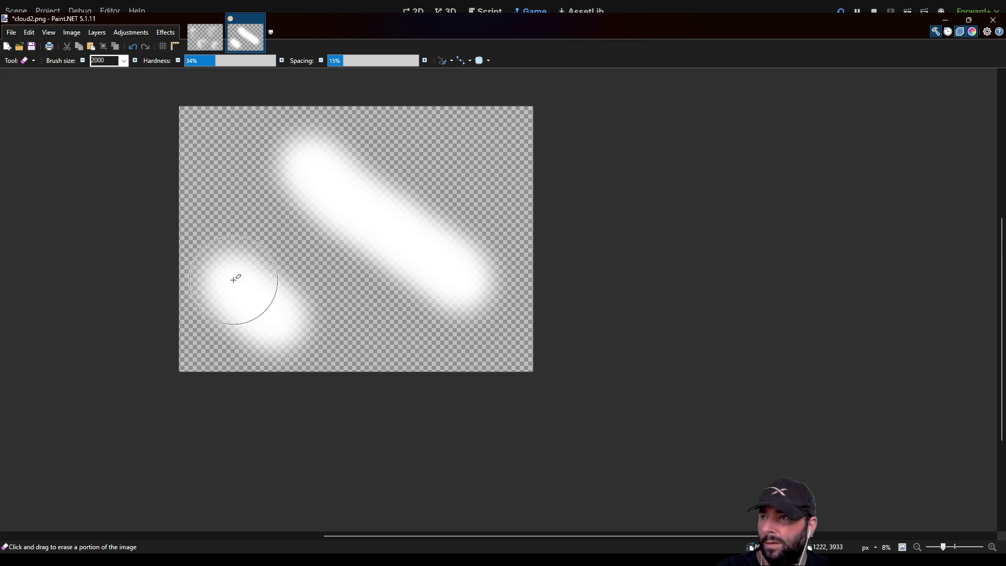
pyautogui.moveTo(232, 282); pyautogui.dragTo(299, 341)
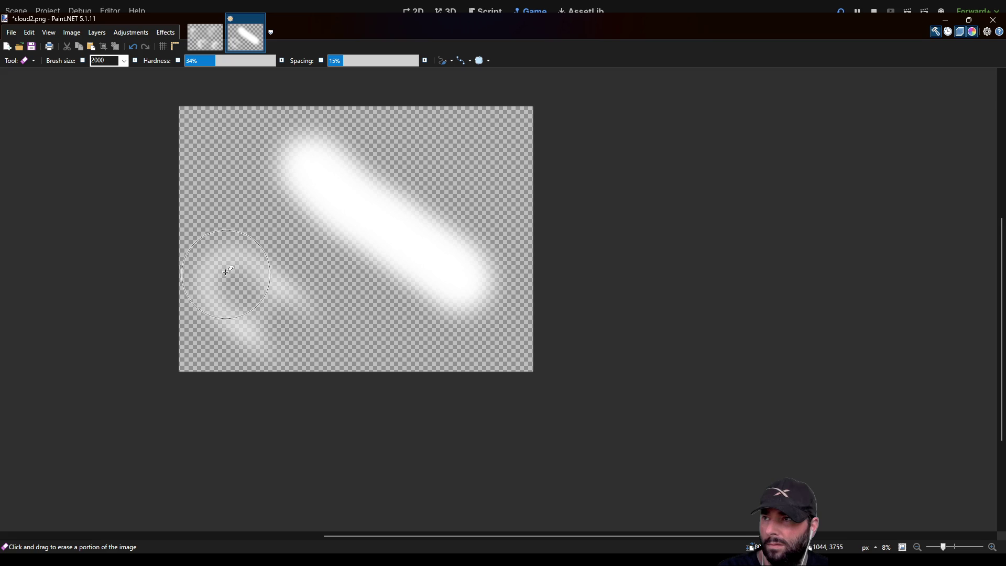
pyautogui.moveTo(217, 261); pyautogui.dragTo(180, 257)
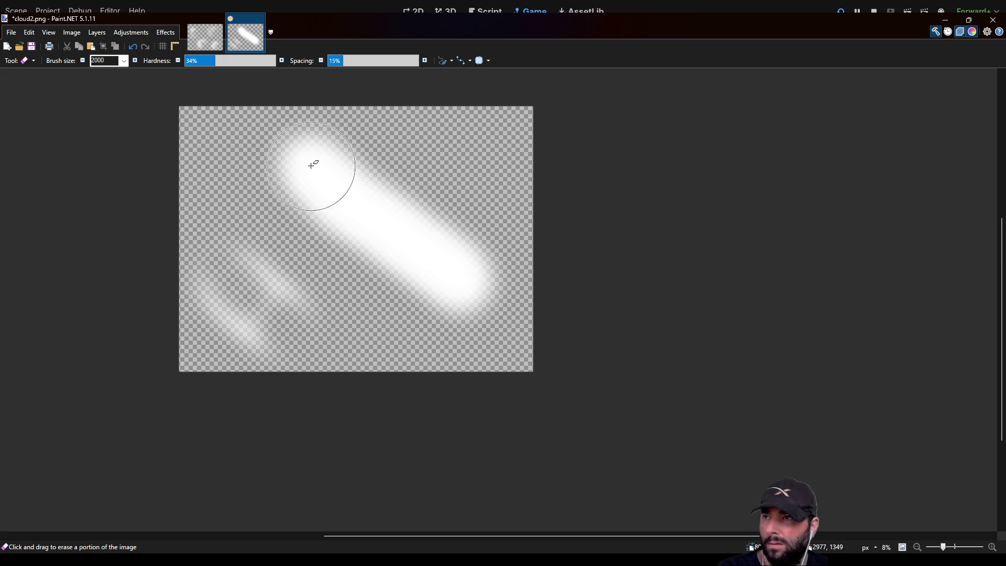
pyautogui.moveTo(303, 154); pyautogui.dragTo(493, 303)
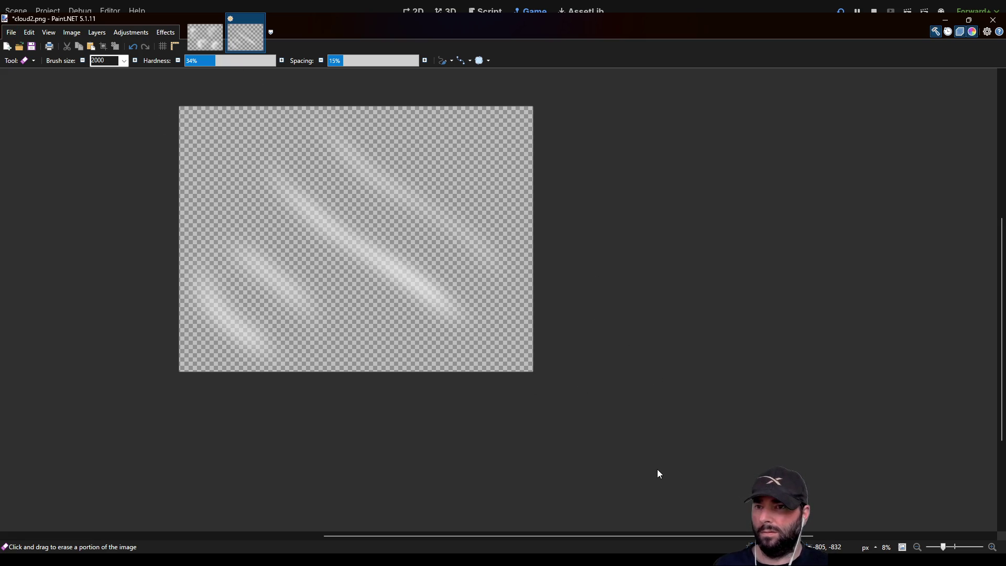
pyautogui.hotkey('ctrl', 's')
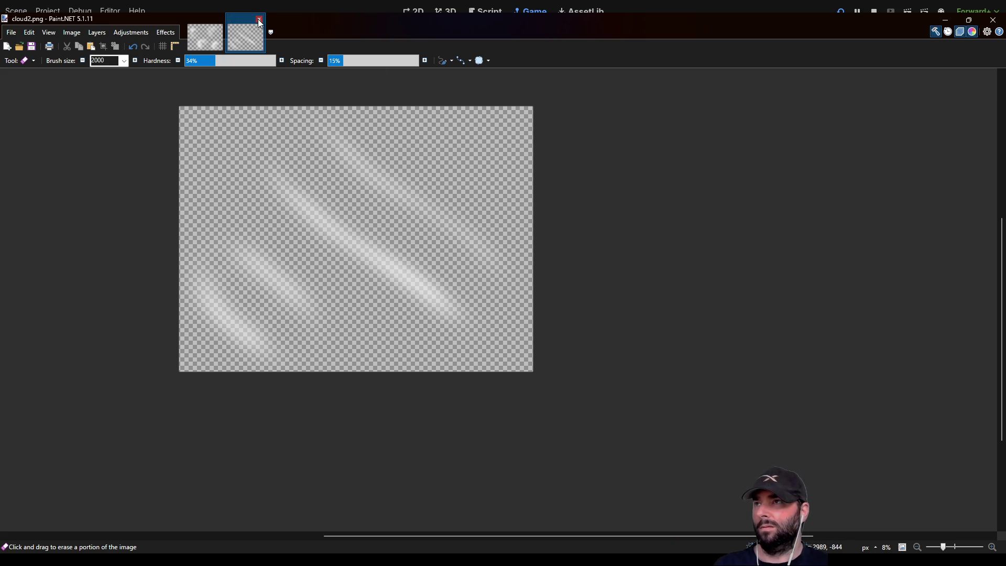
# Close cloud2.png and delete every cloud pixel from cloud1.png's whole canvas.
pyautogui.click(259, 19)
pyautogui.scroll(-2, 444, 322)
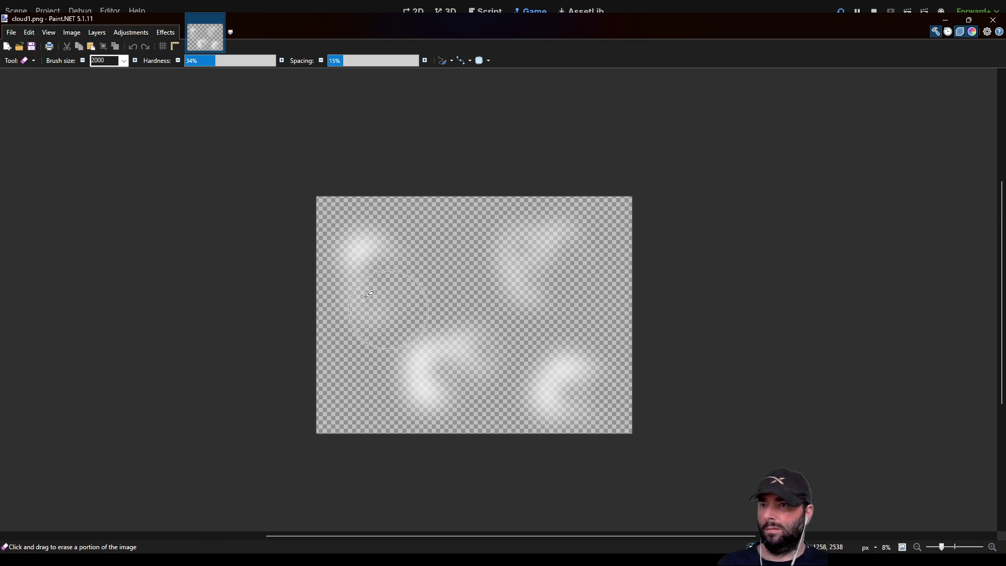
pyautogui.press('s')
pyautogui.moveTo(169, 170); pyautogui.dragTo(742, 548)
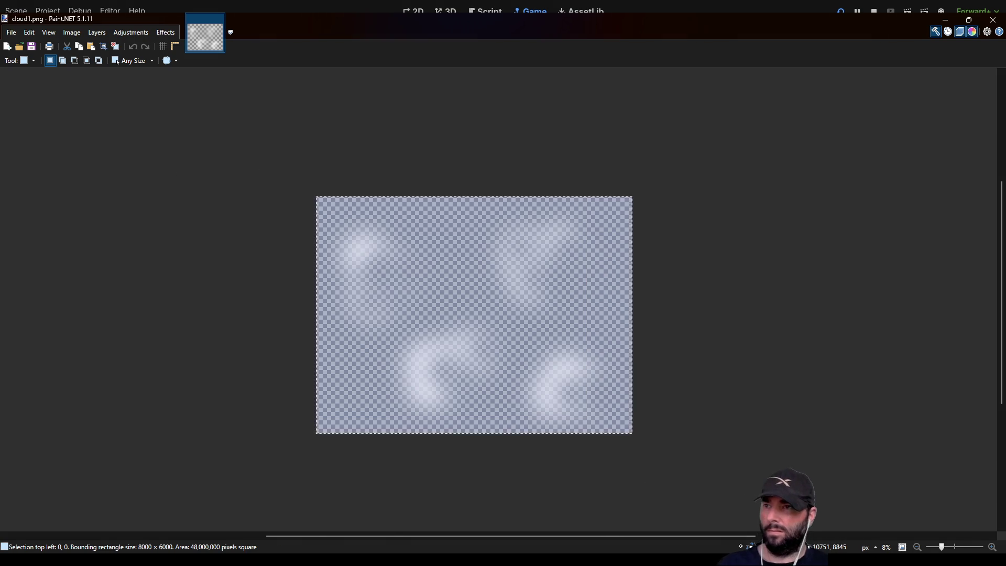
pyautogui.press('Delete')
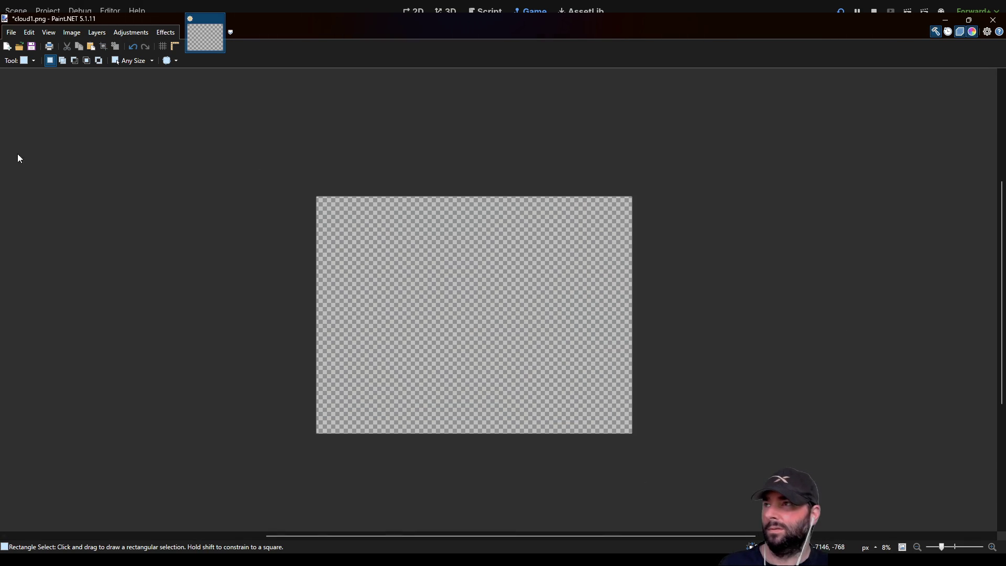
# Dab one soft grey brush spot near the canvas's upper left.
pyautogui.press('b')
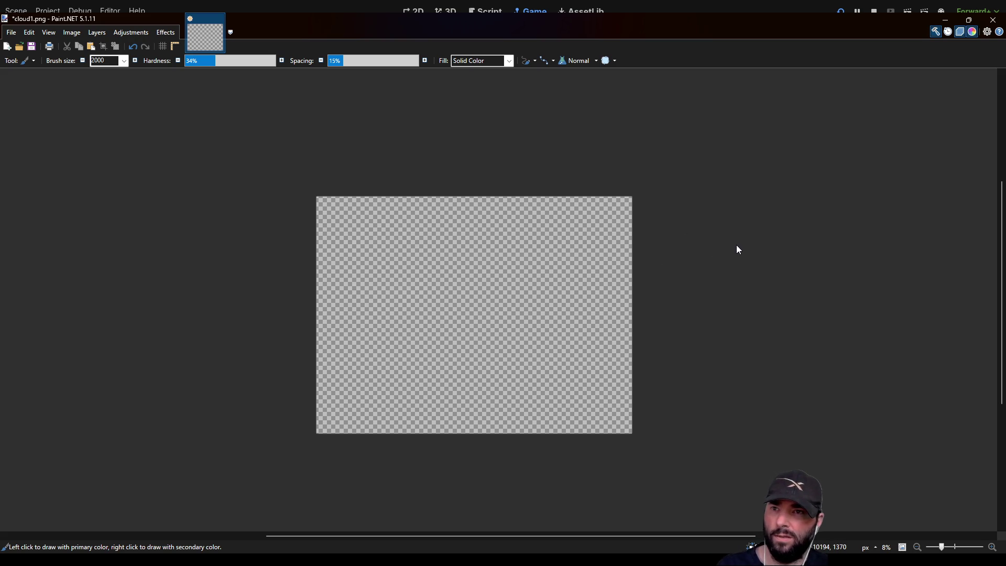
pyautogui.click(383, 263)
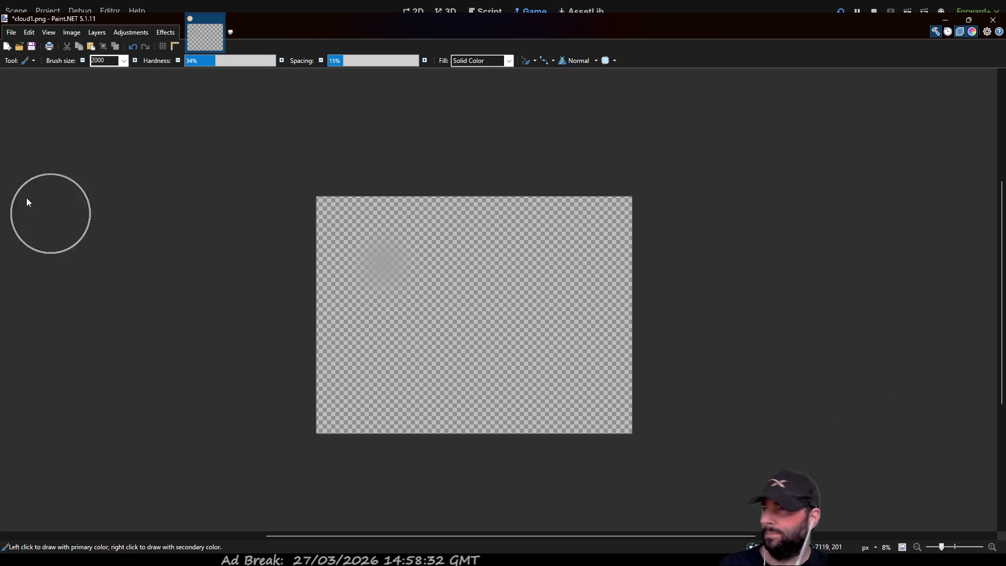
pyautogui.press('f')
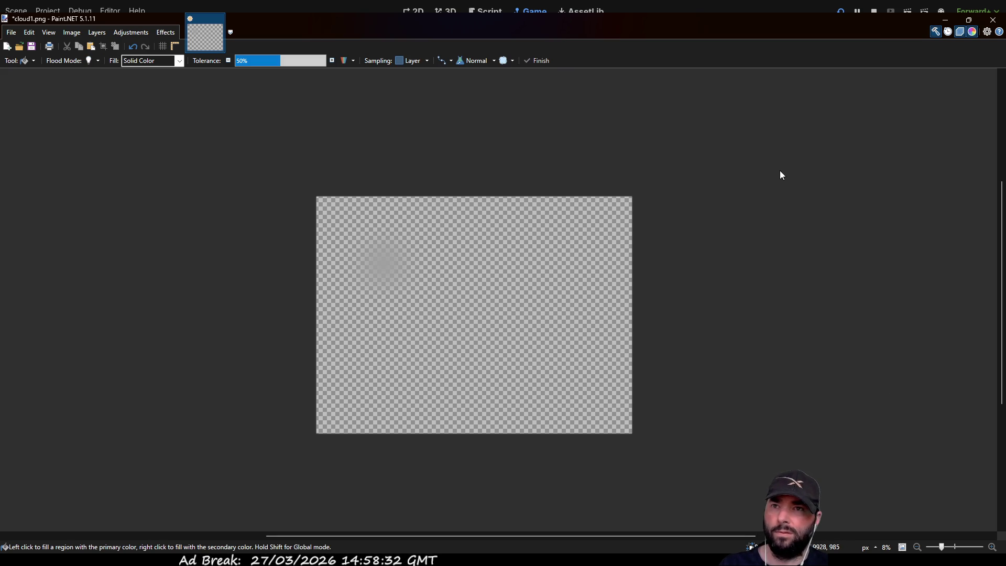
# Fill the empty canvas dark blue, paint a trial grey cloud, and undo its hole fill.
pyautogui.click(475, 361)
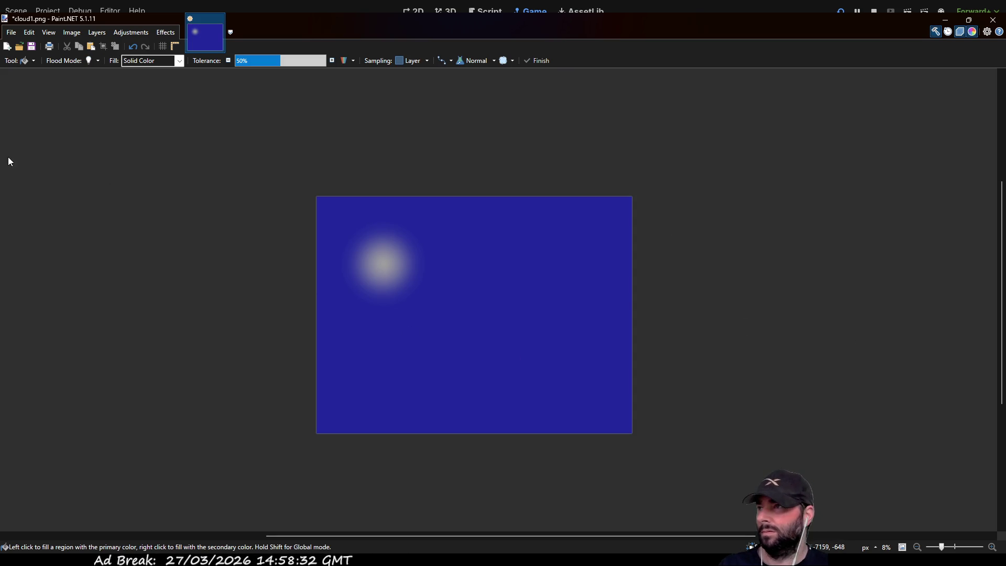
pyautogui.press('b')
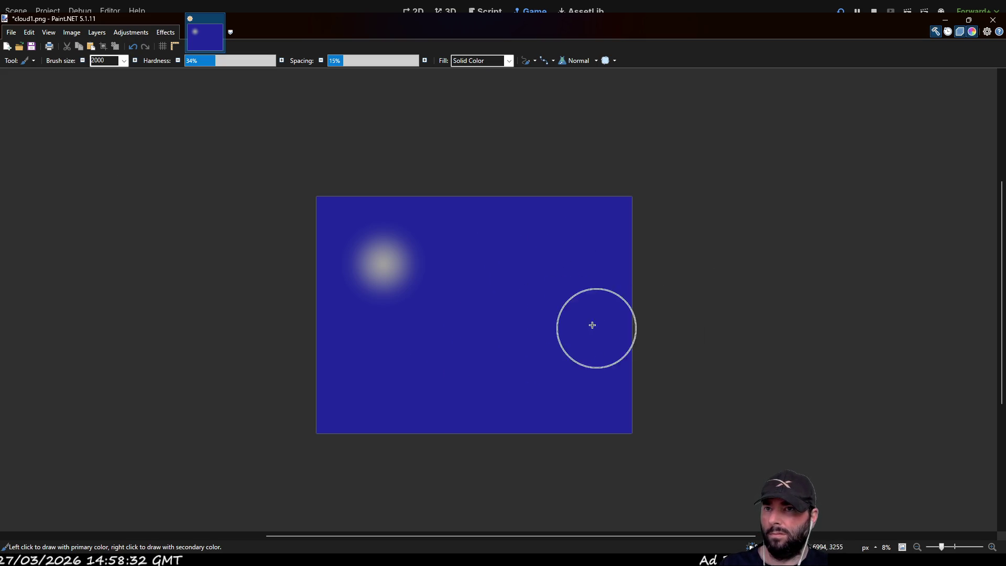
pyautogui.moveTo(487, 295)
pyautogui.mouseDown()
pyautogui.moveTo(512, 352)
pyautogui.moveTo(545, 299)
pyautogui.moveTo(506, 251)
pyautogui.mouseUp()
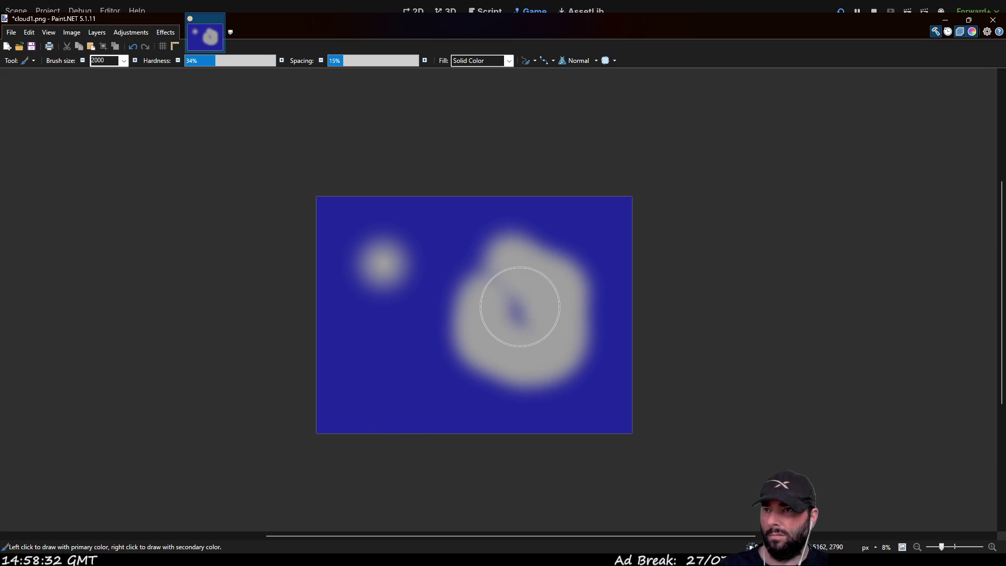
pyautogui.click(514, 306)
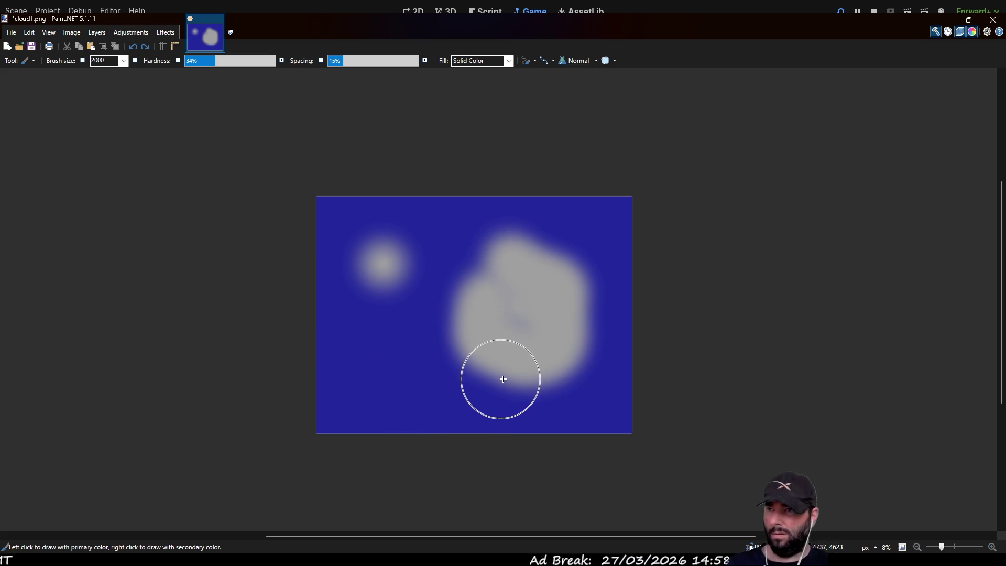
pyautogui.hotkey('ctrl', 'z')
pyautogui.hotkey('ctrl', 'z')
# Finish the dark blue fill and undo the leftover small cloud, leaving plain blue.
pyautogui.press('f')
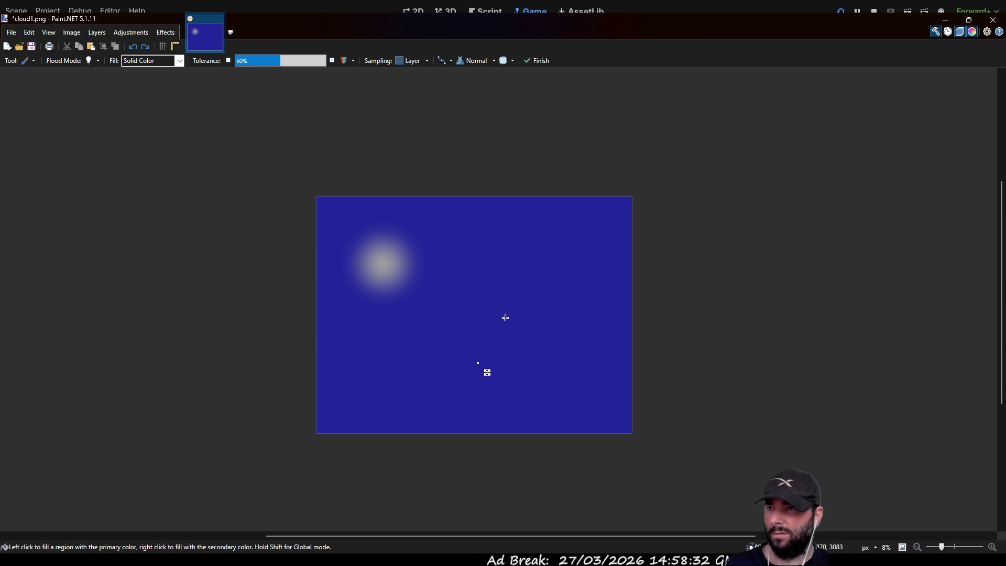
pyautogui.click(891, 344)
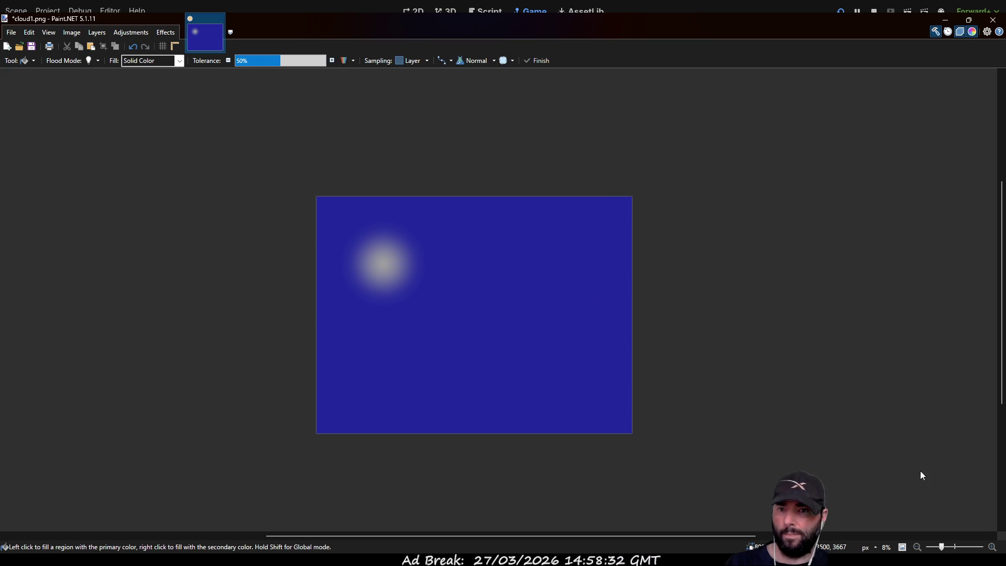
pyautogui.hotkey('ctrl', 'z')
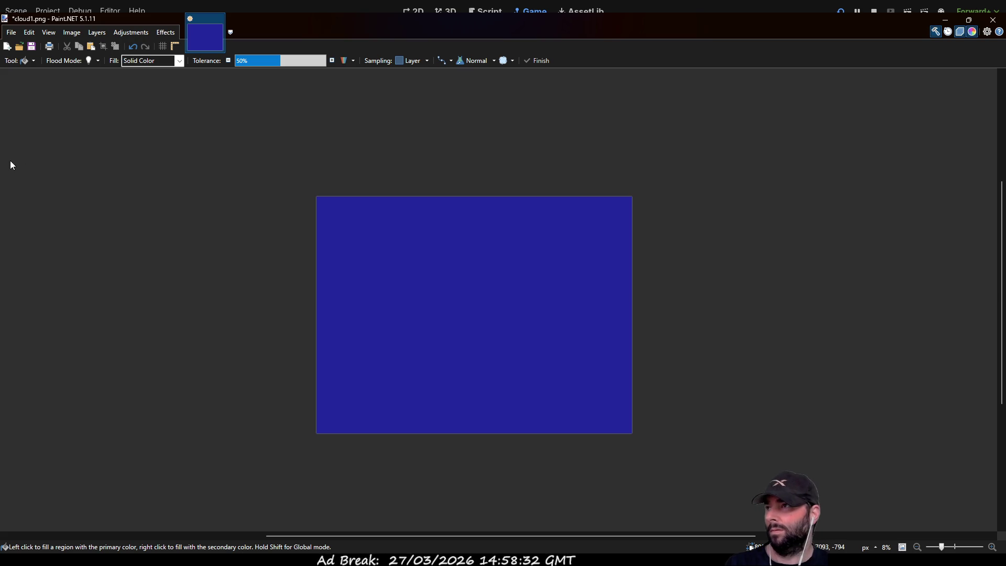
pyautogui.press('b')
pyautogui.click(121, 60)
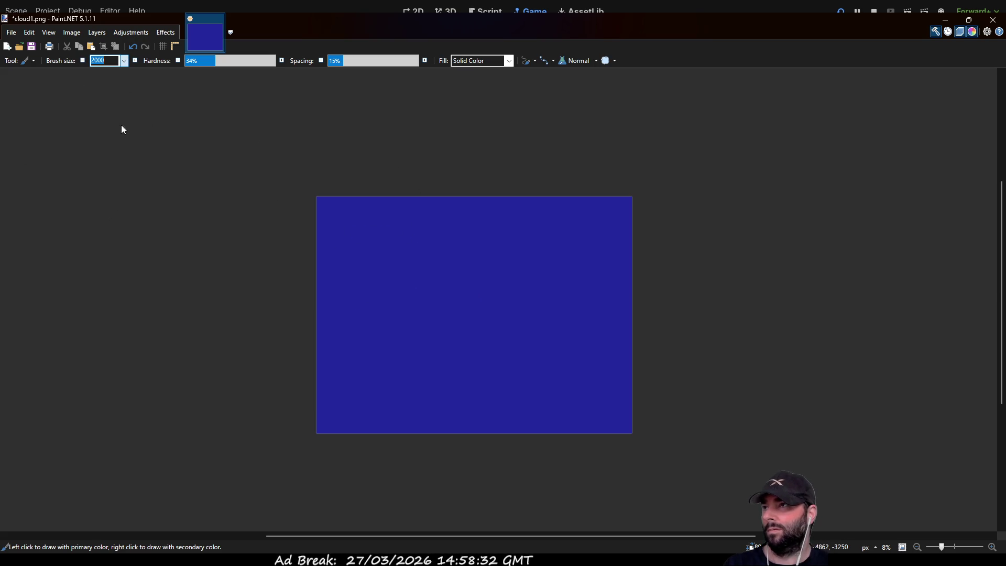
# With a 1000 brush, paint grey blobs at upper left, lower right, upper right, and ring the left one white.
pyautogui.write('1000')
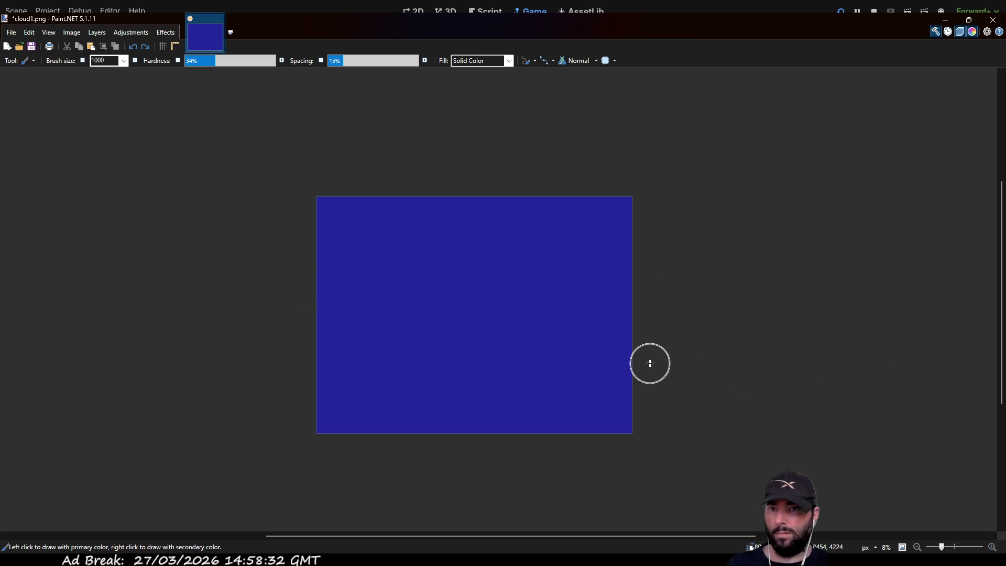
pyautogui.moveTo(382, 245)
pyautogui.mouseDown()
pyautogui.moveTo(373, 268)
pyautogui.moveTo(411, 312)
pyautogui.moveTo(399, 249)
pyautogui.mouseUp()
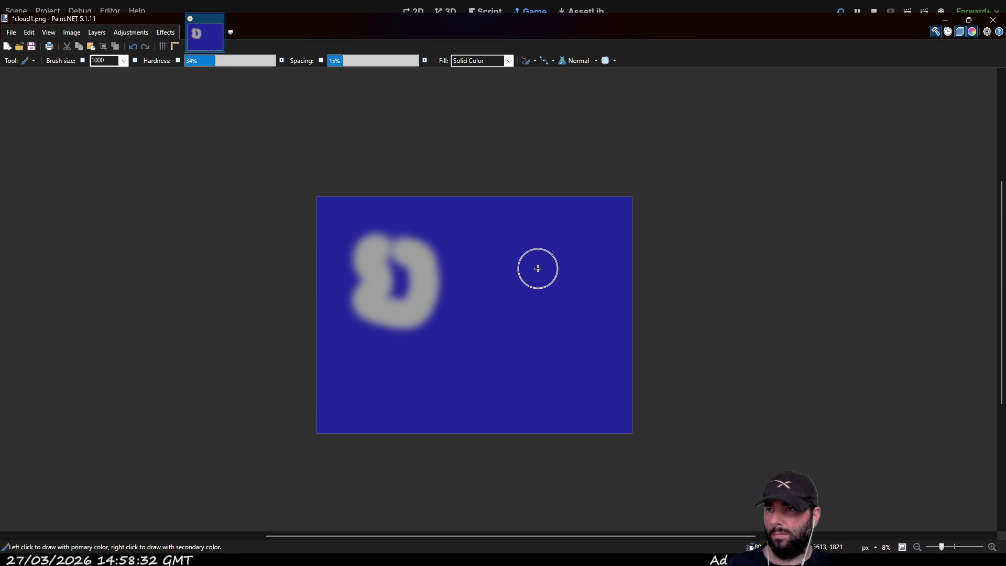
pyautogui.moveTo(393, 278); pyautogui.dragTo(396, 278)
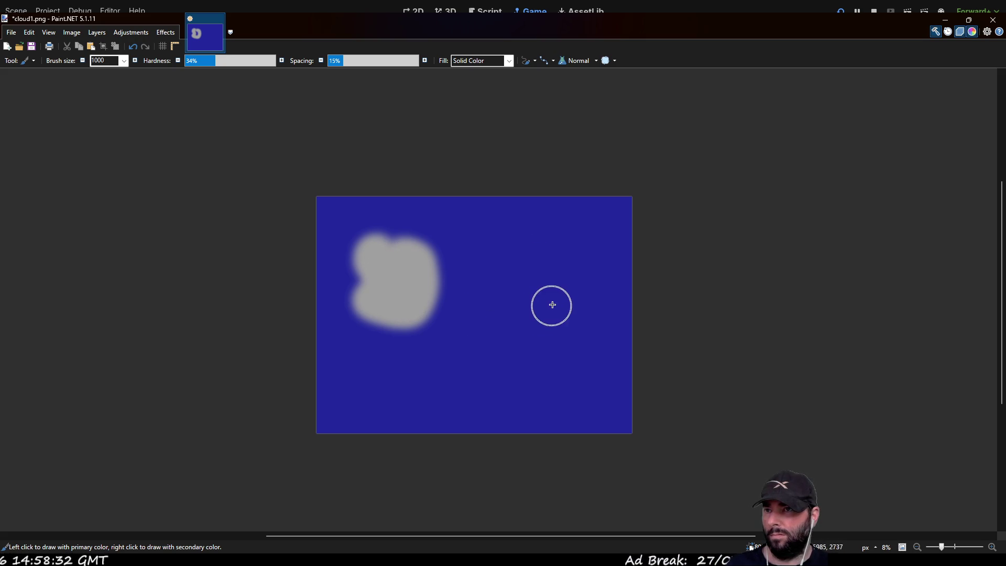
pyautogui.moveTo(508, 352)
pyautogui.mouseDown()
pyautogui.moveTo(506, 370)
pyautogui.moveTo(546, 348)
pyautogui.moveTo(528, 359)
pyautogui.mouseUp()
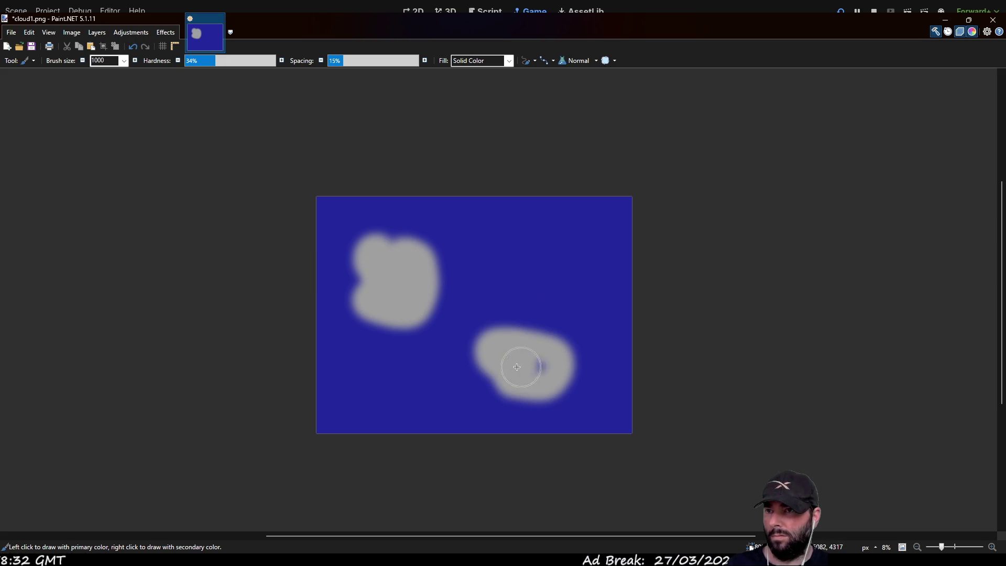
pyautogui.moveTo(547, 232)
pyautogui.mouseDown()
pyautogui.moveTo(517, 240)
pyautogui.moveTo(557, 294)
pyautogui.moveTo(548, 231)
pyautogui.moveTo(547, 257)
pyautogui.mouseUp()
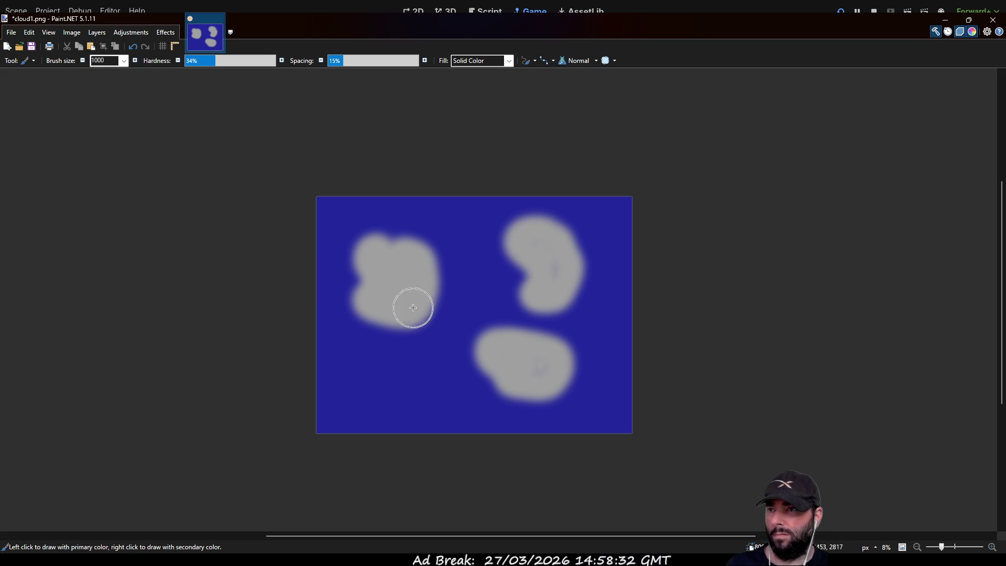
pyautogui.moveTo(443, 292)
pyautogui.mouseDown()
pyautogui.moveTo(425, 241)
pyautogui.moveTo(386, 231)
pyautogui.moveTo(349, 261)
pyautogui.mouseUp()
pyautogui.moveTo(352, 291)
pyautogui.mouseDown()
pyautogui.moveTo(369, 330)
pyautogui.moveTo(425, 335)
pyautogui.moveTo(447, 307)
pyautogui.mouseUp()
# Rim the two right clouds in white and give all three clouds yellow tops.
pyautogui.moveTo(481, 340)
pyautogui.mouseDown()
pyautogui.moveTo(478, 362)
pyautogui.moveTo(506, 401)
pyautogui.moveTo(567, 404)
pyautogui.moveTo(587, 356)
pyautogui.moveTo(498, 320)
pyautogui.mouseUp()
pyautogui.moveTo(522, 277)
pyautogui.mouseDown()
pyautogui.moveTo(496, 234)
pyautogui.moveTo(526, 206)
pyautogui.moveTo(587, 236)
pyautogui.moveTo(591, 276)
pyautogui.mouseUp()
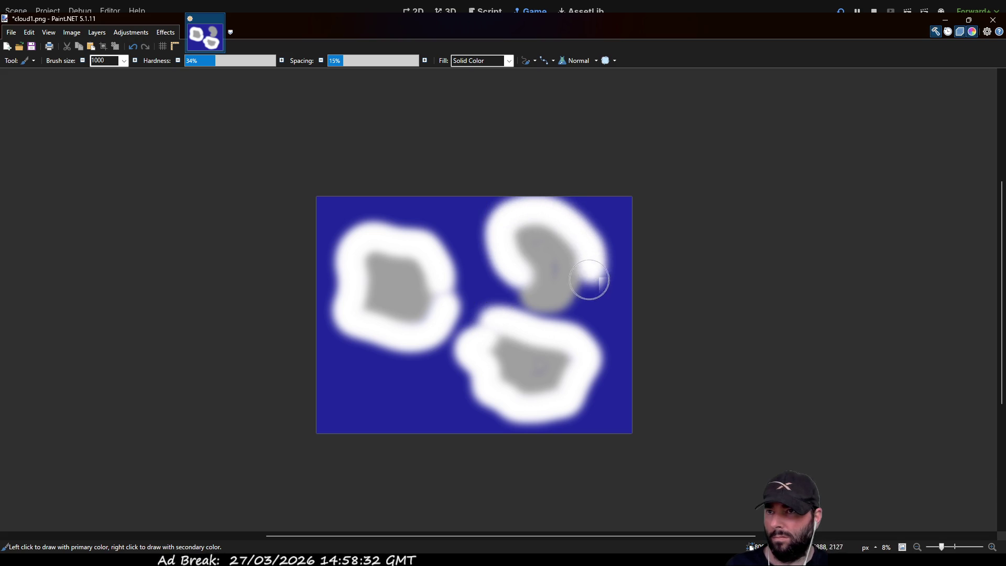
pyautogui.moveTo(523, 295); pyautogui.dragTo(507, 275)
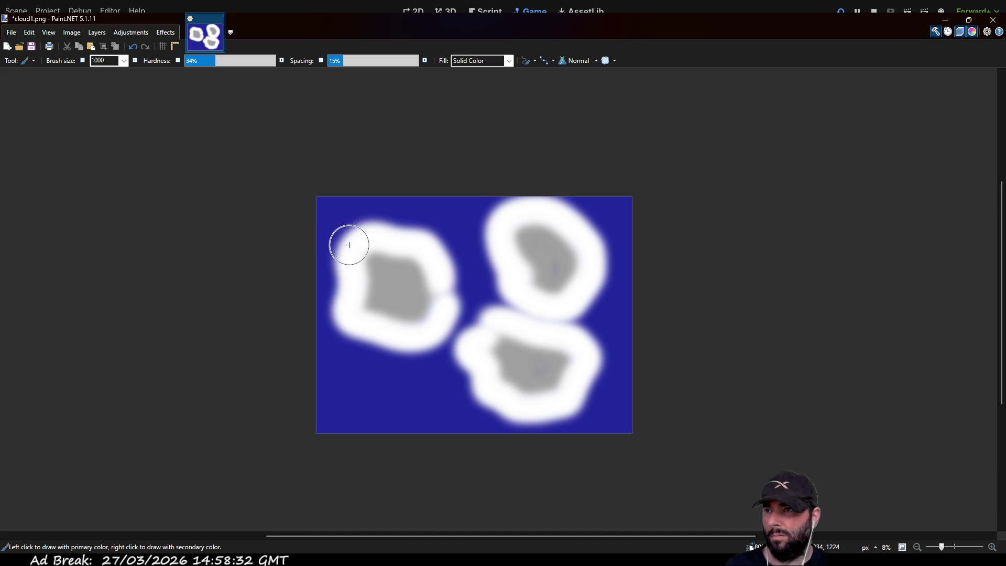
pyautogui.moveTo(349, 244); pyautogui.dragTo(392, 235)
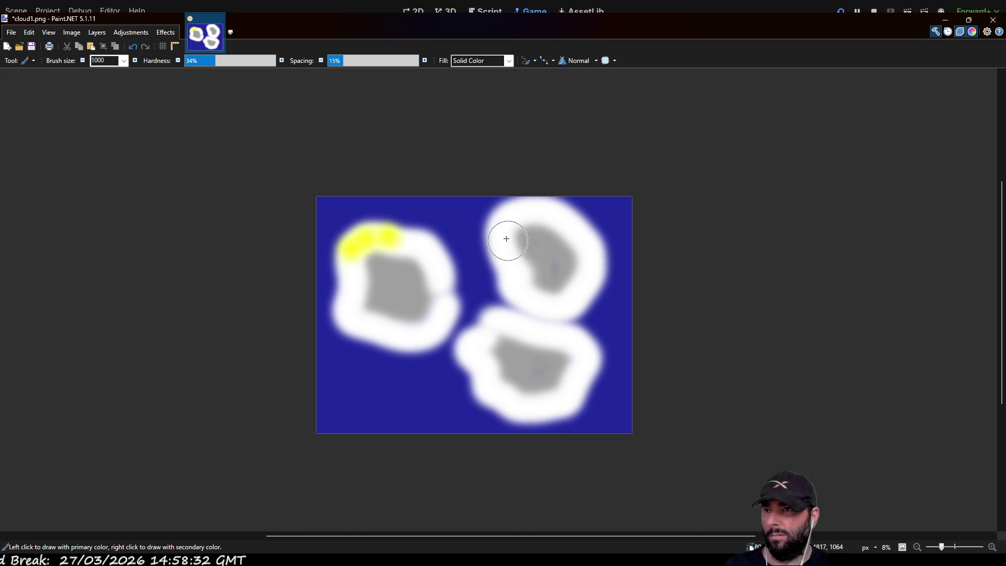
pyautogui.moveTo(506, 218)
pyautogui.mouseDown()
pyautogui.moveTo(533, 203)
pyautogui.moveTo(570, 228)
pyautogui.mouseUp()
pyautogui.moveTo(470, 336); pyautogui.dragTo(522, 321)
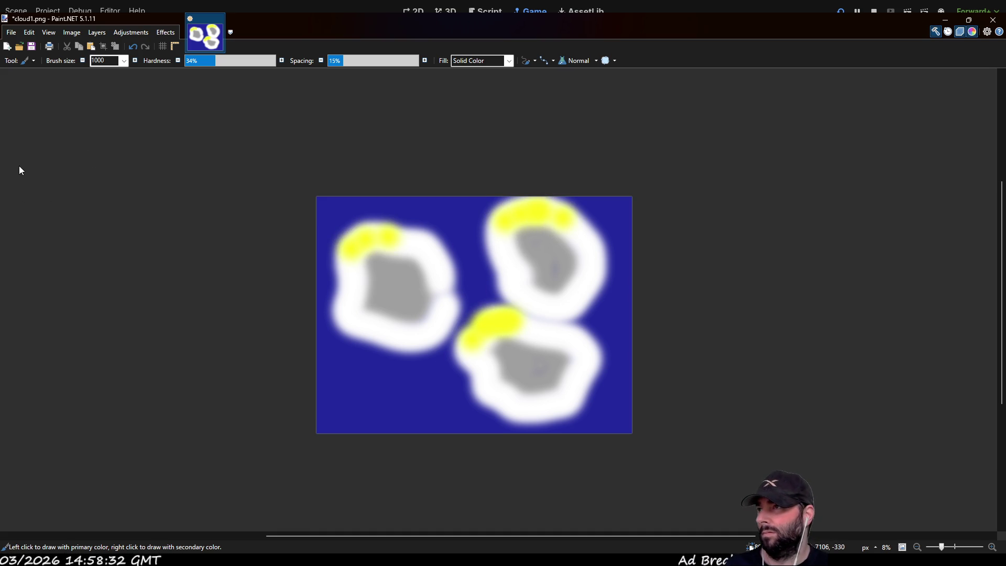
# Erase the upper-left cloud's yellow top with a size 2000 eraser.
pyautogui.press('e')
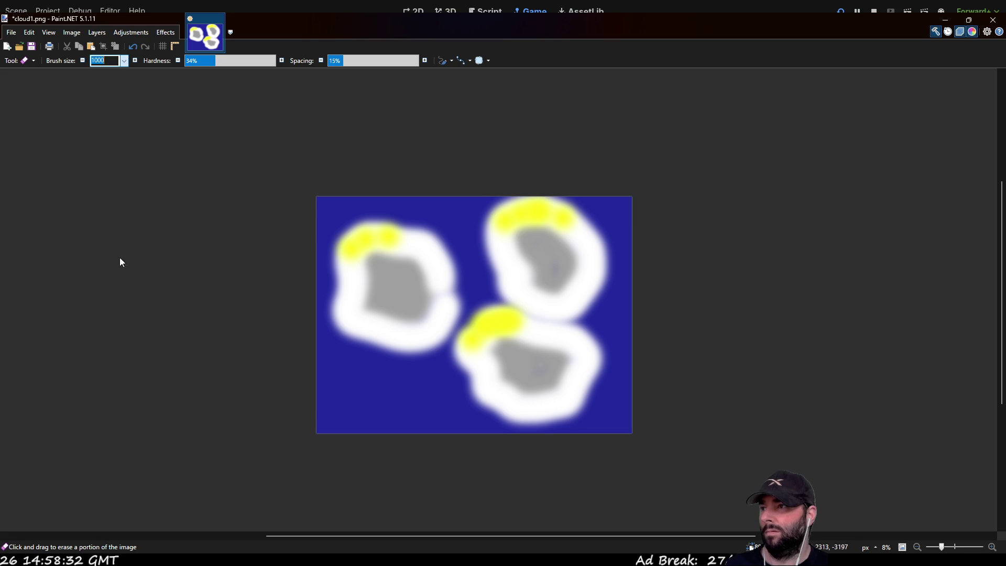
pyautogui.write('2000')
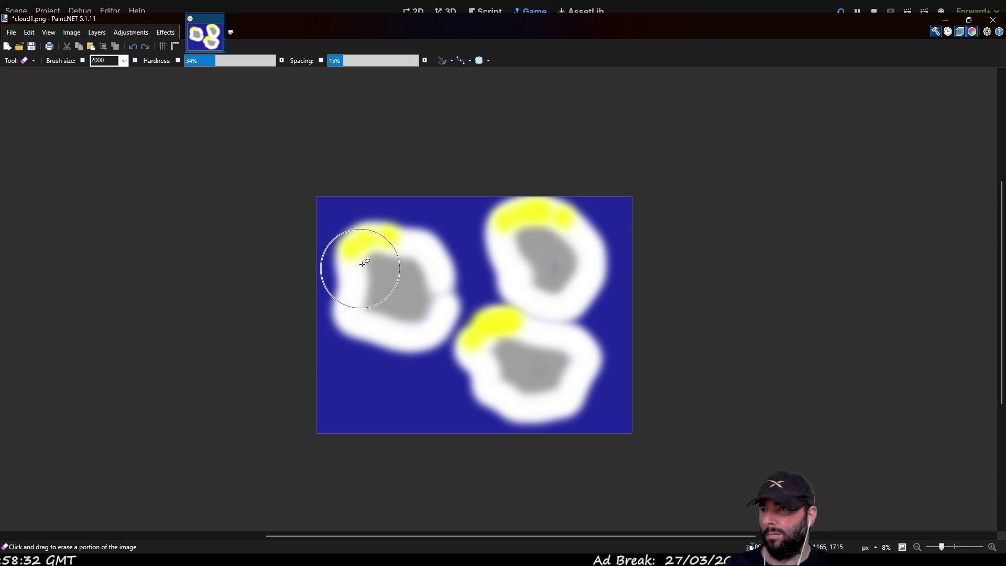
pyautogui.moveTo(364, 250)
pyautogui.mouseDown()
pyautogui.moveTo(360, 242)
pyautogui.moveTo(386, 234)
pyautogui.moveTo(429, 242)
pyautogui.moveTo(456, 299)
pyautogui.moveTo(439, 287)
pyautogui.moveTo(421, 357)
pyautogui.mouseUp()
# Sweep the 2000 eraser over every cloud stroke, down to the last white smudge.
pyautogui.moveTo(394, 269); pyautogui.dragTo(399, 293)
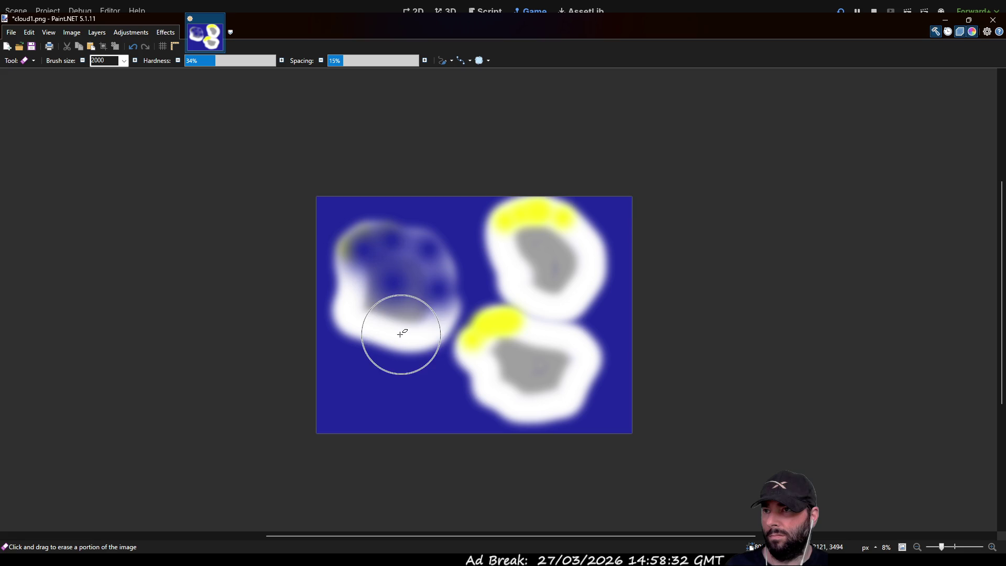
pyautogui.moveTo(419, 336)
pyautogui.mouseDown()
pyautogui.moveTo(382, 328)
pyautogui.moveTo(349, 298)
pyautogui.moveTo(346, 270)
pyautogui.mouseUp()
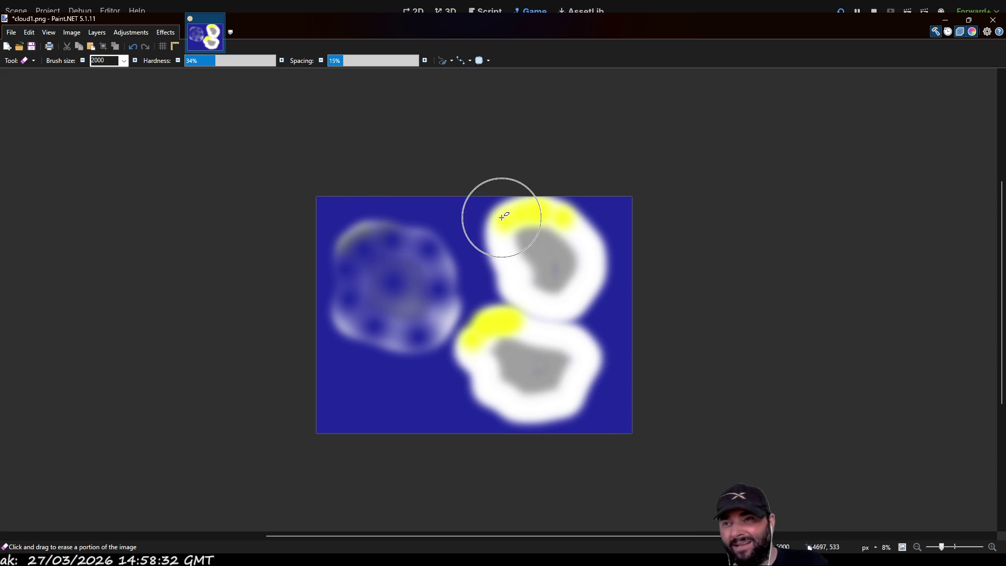
pyautogui.moveTo(326, 213); pyautogui.dragTo(782, 235)
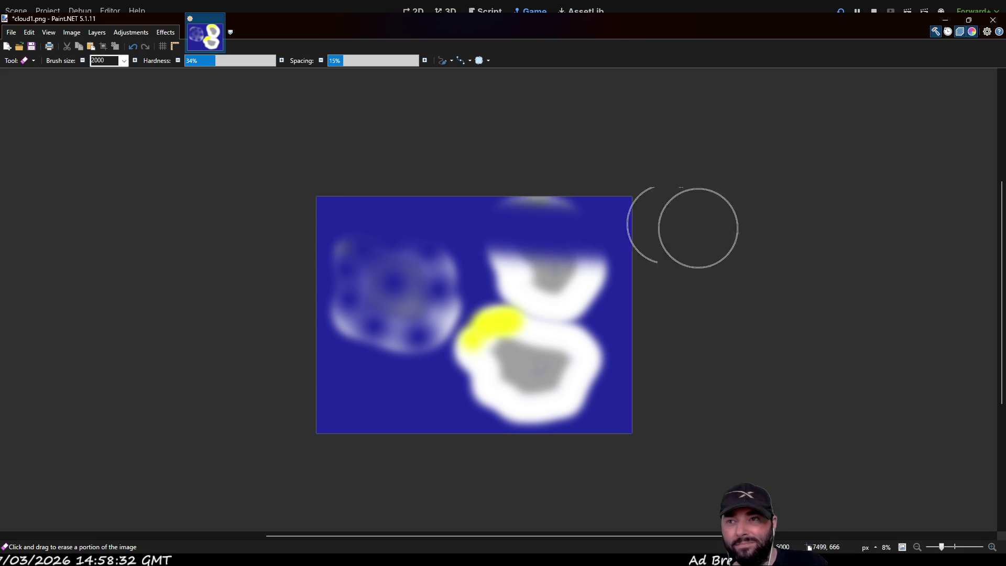
pyautogui.moveTo(326, 282)
pyautogui.mouseDown()
pyautogui.moveTo(360, 348)
pyautogui.moveTo(623, 386)
pyautogui.moveTo(367, 336)
pyautogui.moveTo(738, 470)
pyautogui.mouseUp()
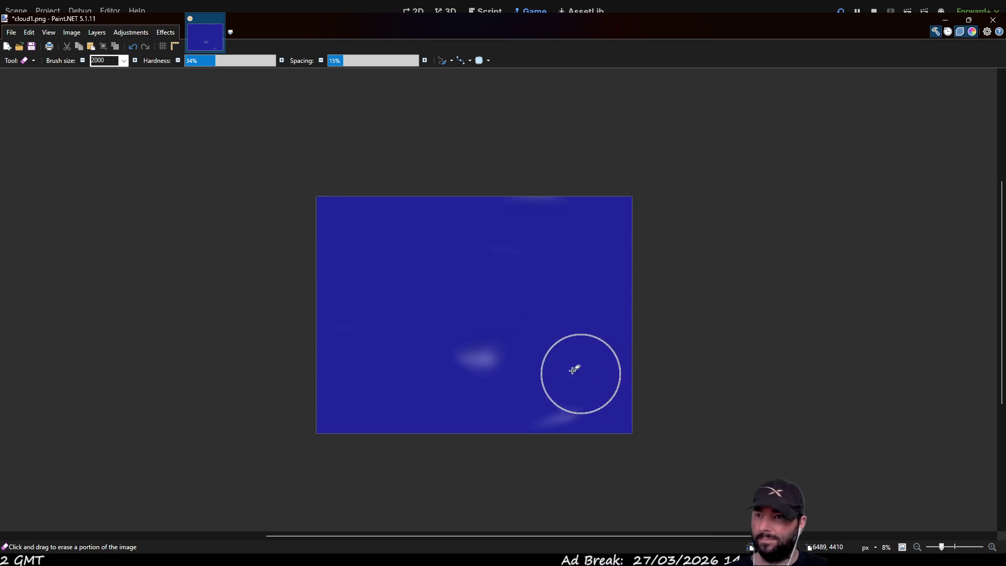
pyautogui.moveTo(511, 355); pyautogui.dragTo(467, 359)
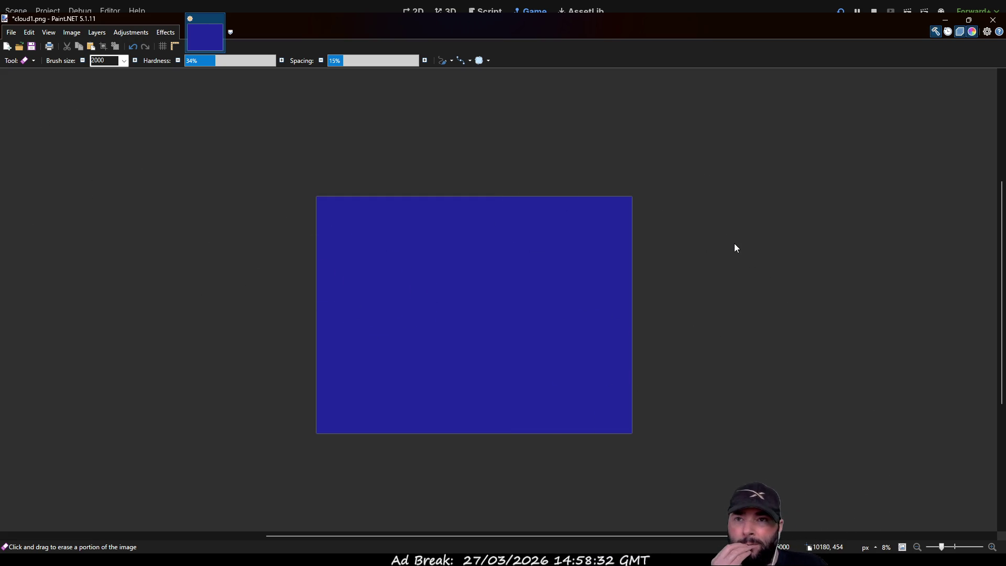
# Set the paintbrush to 35% hardness and 500% spacing.
pyautogui.click(216, 61)
pyautogui.moveTo(335, 60); pyautogui.dragTo(426, 65)
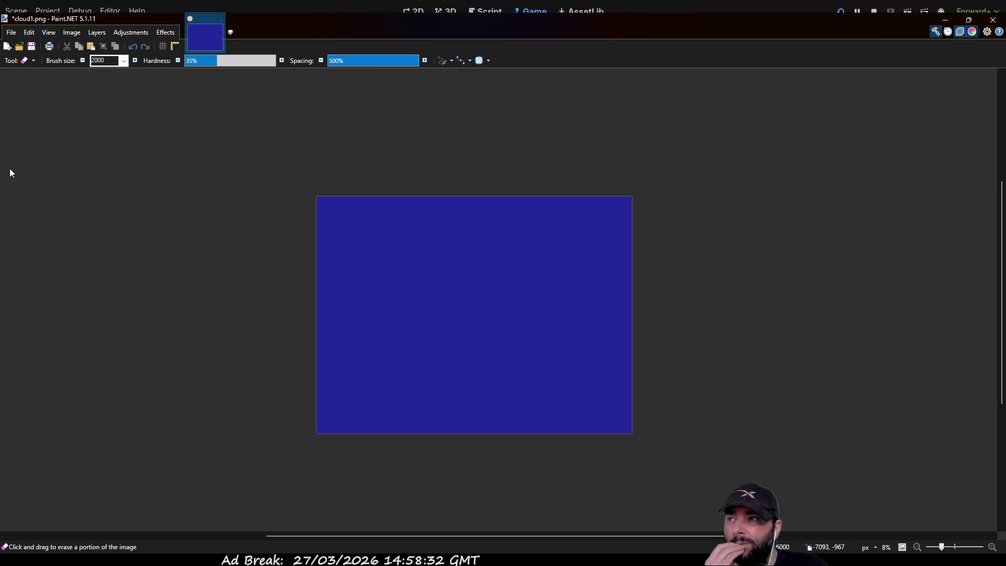
pyautogui.press('b')
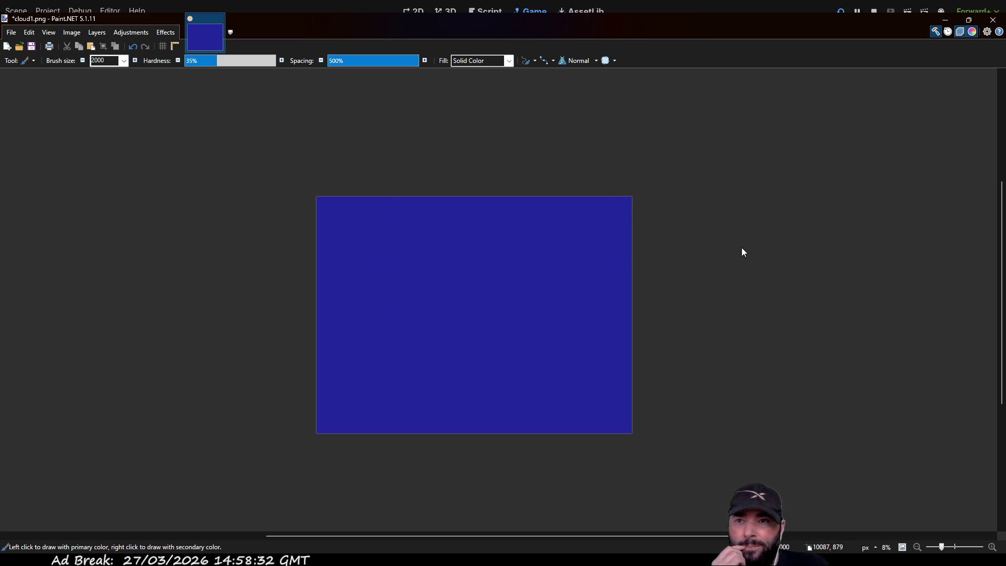
# Paint two trial soft white cloud dabs upper left, undoing each to leave plain blue.
pyautogui.click(383, 265)
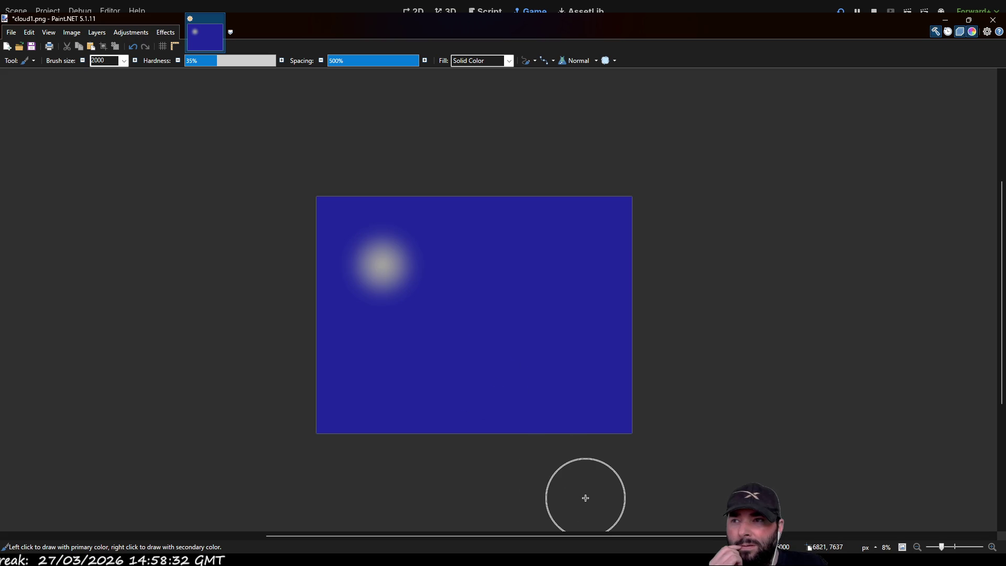
pyautogui.click(427, 256)
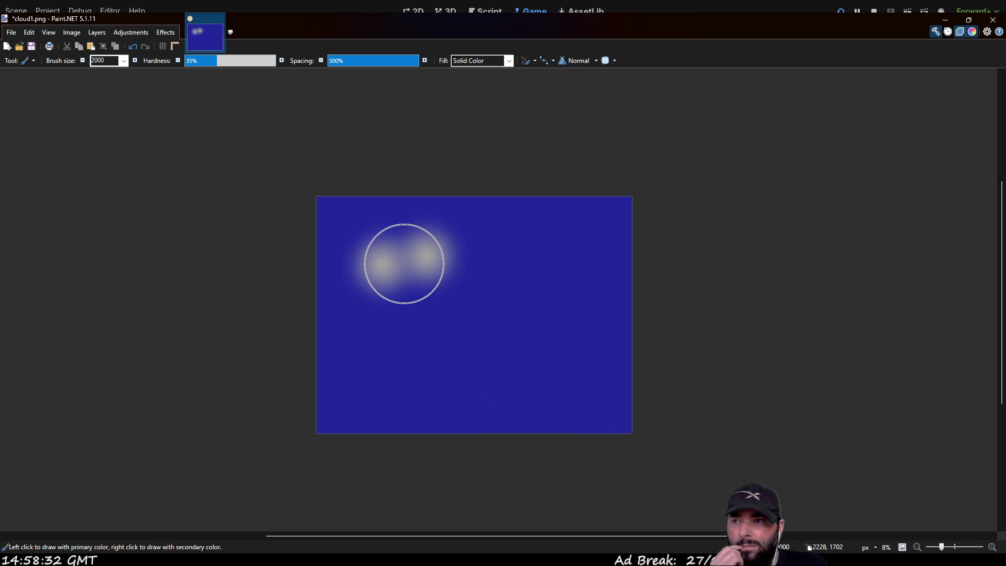
pyautogui.click(404, 263)
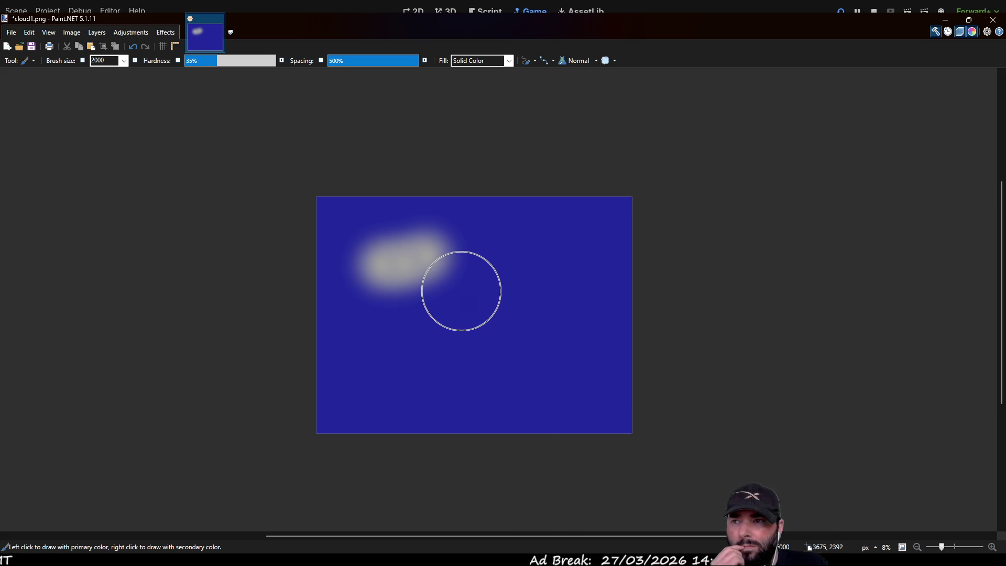
pyautogui.hotkey('ctrl', 'z')
pyautogui.hotkey('ctrl', 'z')
pyautogui.hotkey('ctrl', 'z')
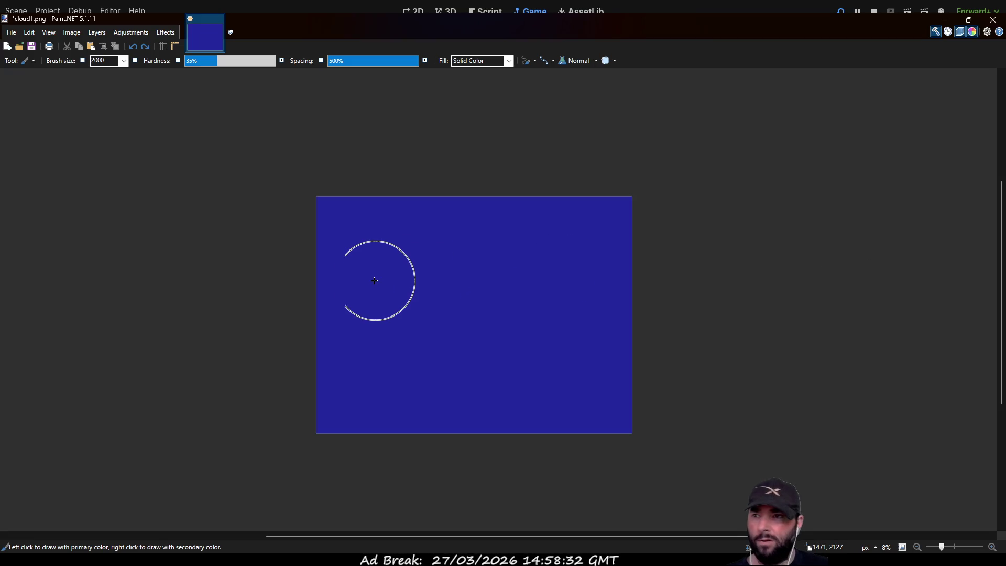
pyautogui.click(370, 284)
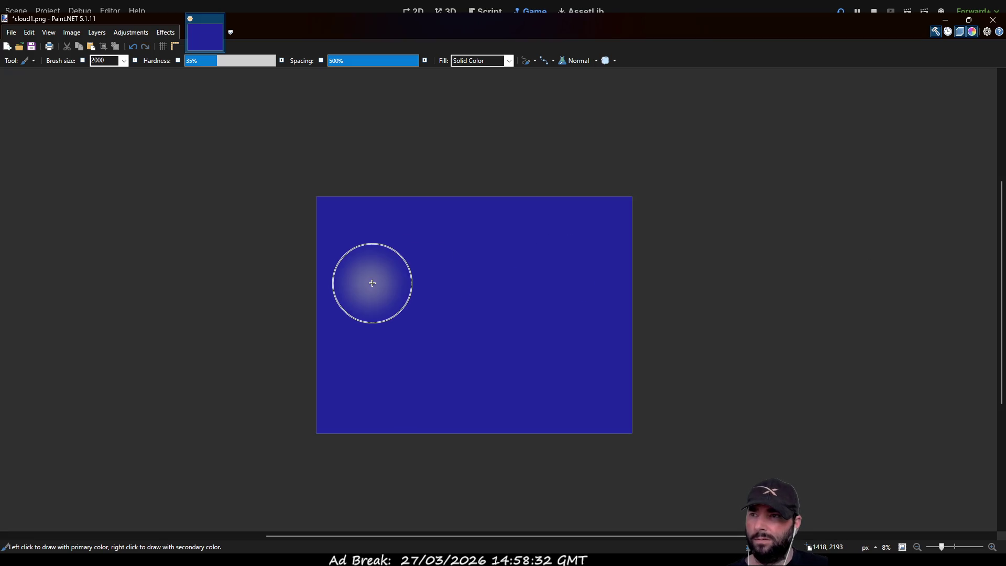
pyautogui.click(411, 260)
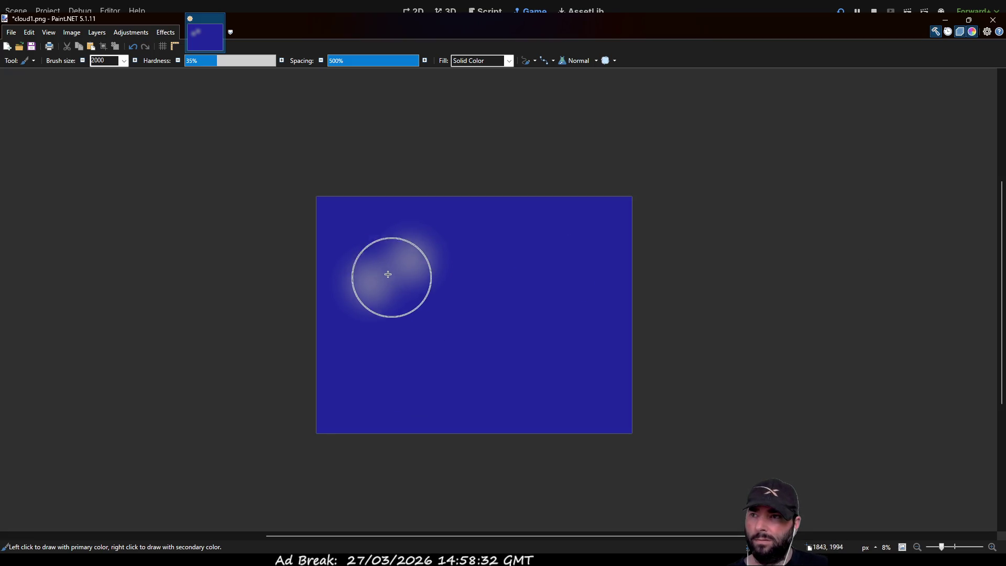
pyautogui.click(390, 275)
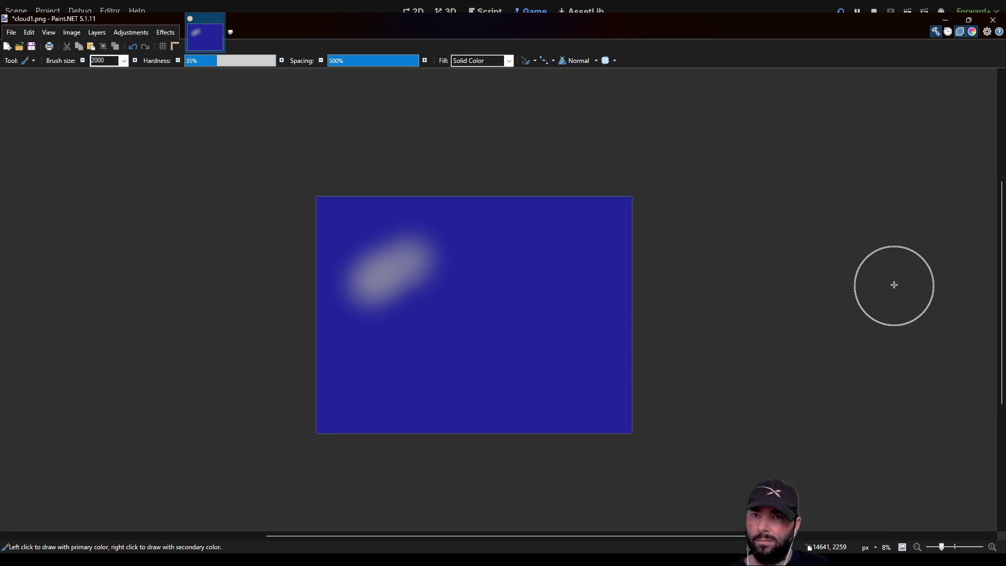
pyautogui.hotkey('ctrl', 'z')
pyautogui.hotkey('ctrl', 'z')
pyautogui.hotkey('ctrl', 'z')
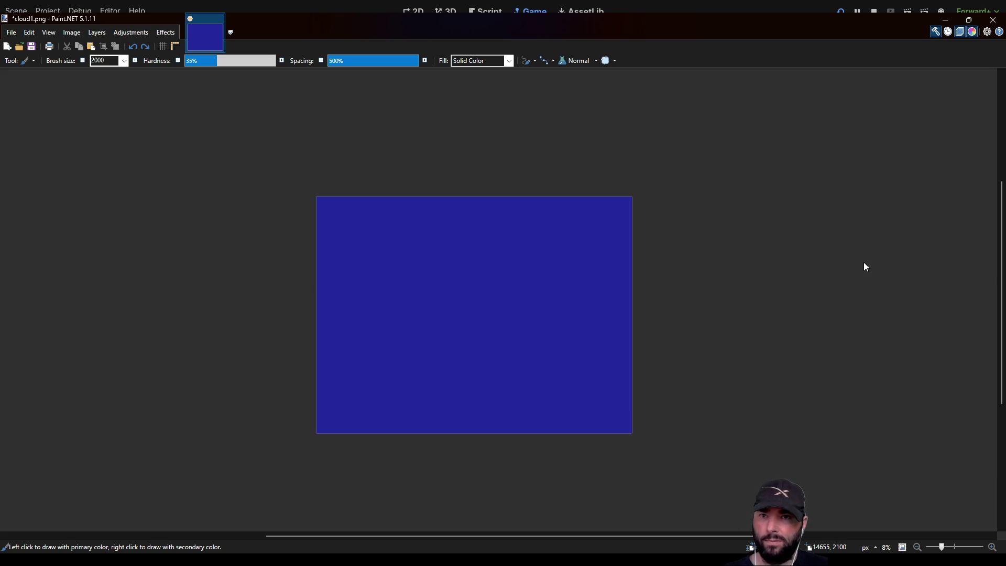
# Build soft white clouds in the upper-left and lower-right quarters with repeated dabs.
pyautogui.click(381, 285)
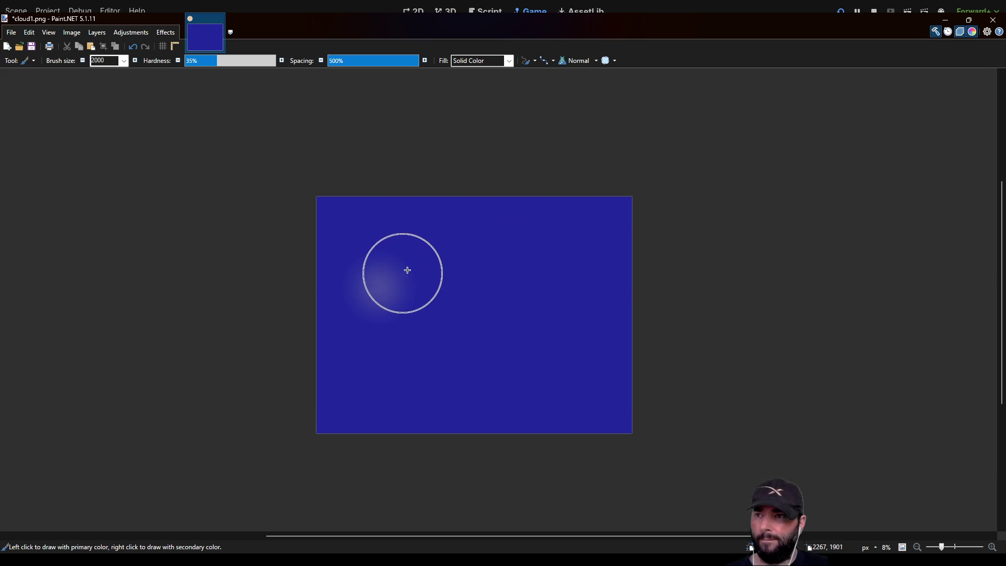
pyautogui.click(410, 268)
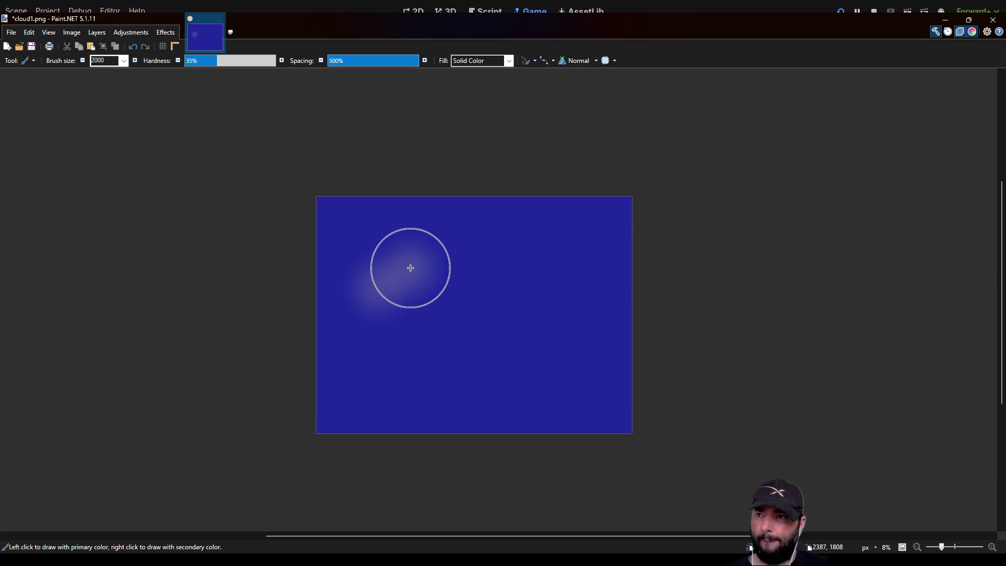
pyautogui.click(412, 295)
pyautogui.click(444, 281)
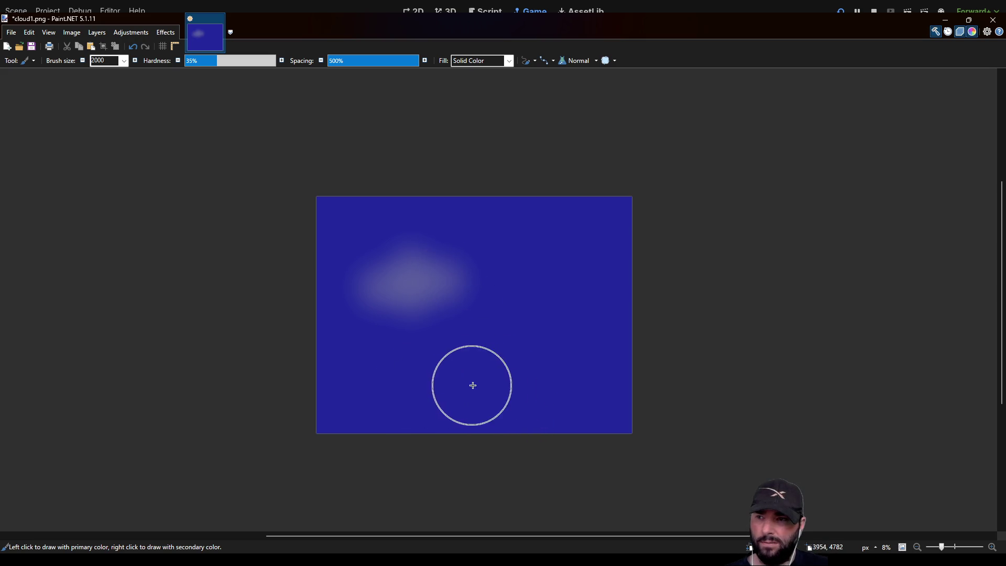
pyautogui.click(511, 387)
pyautogui.click(550, 381)
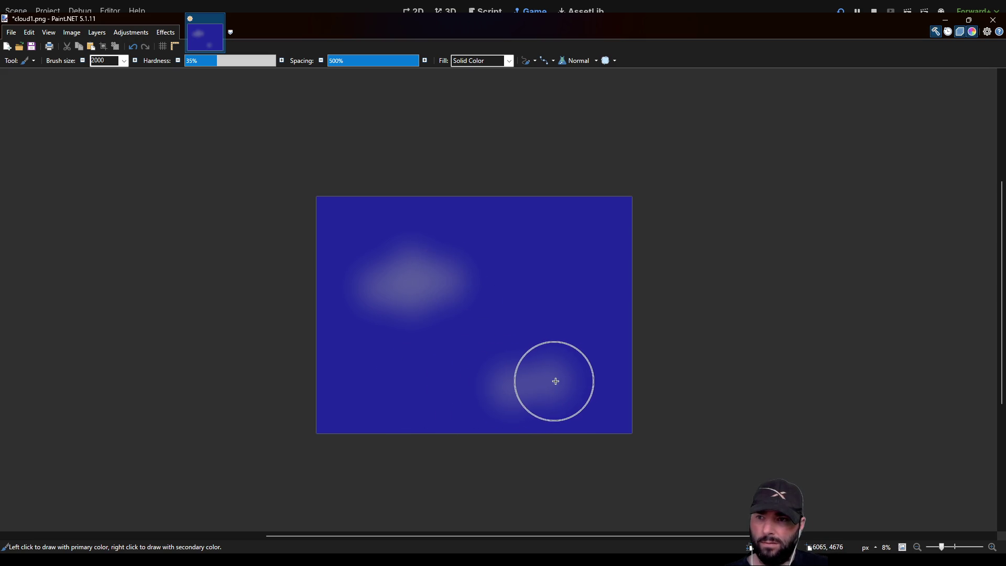
pyautogui.click(569, 379)
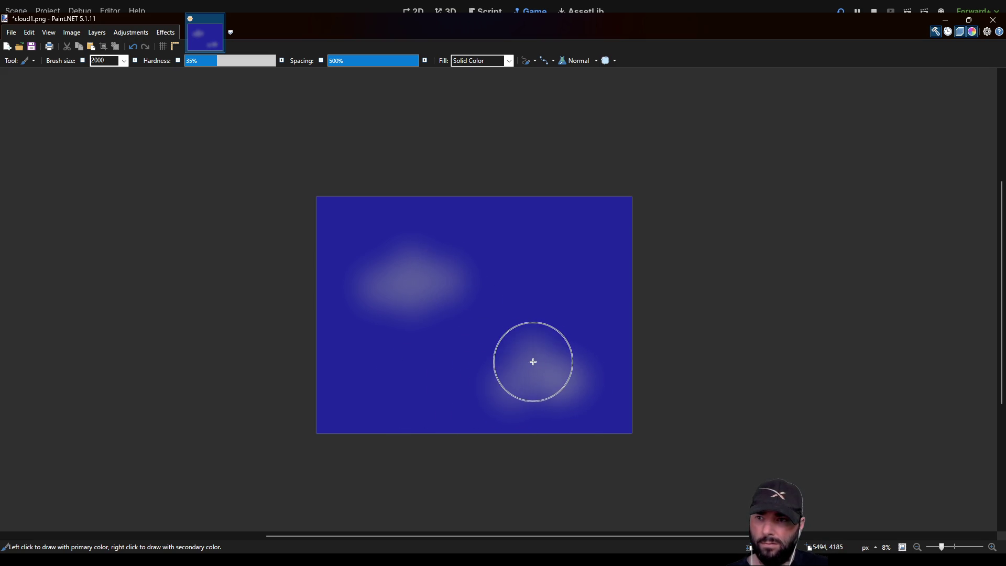
pyautogui.click(530, 371)
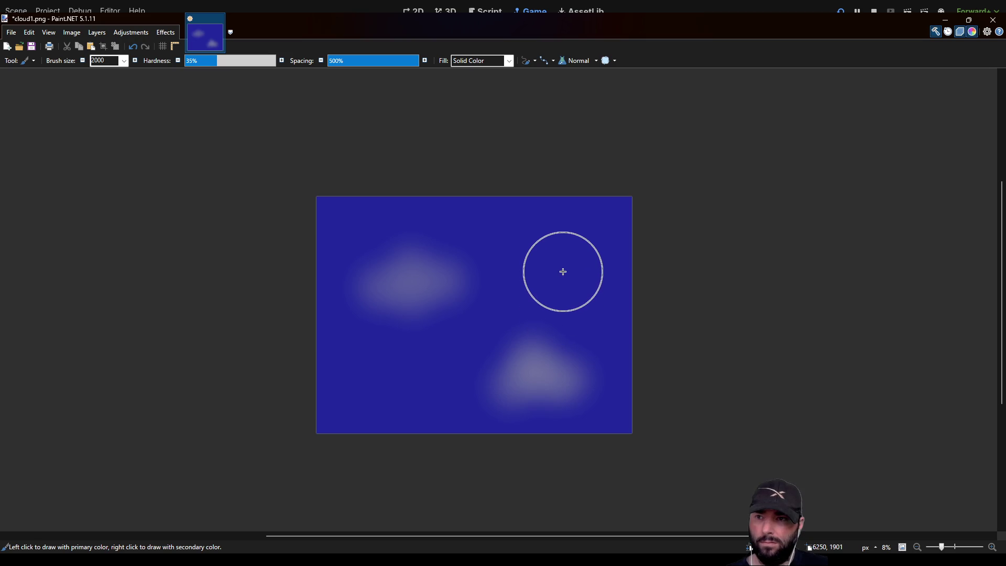
# Add faint clouds in the upper-right and lower-left quarters and set brush size 1000.
pyautogui.click(563, 272)
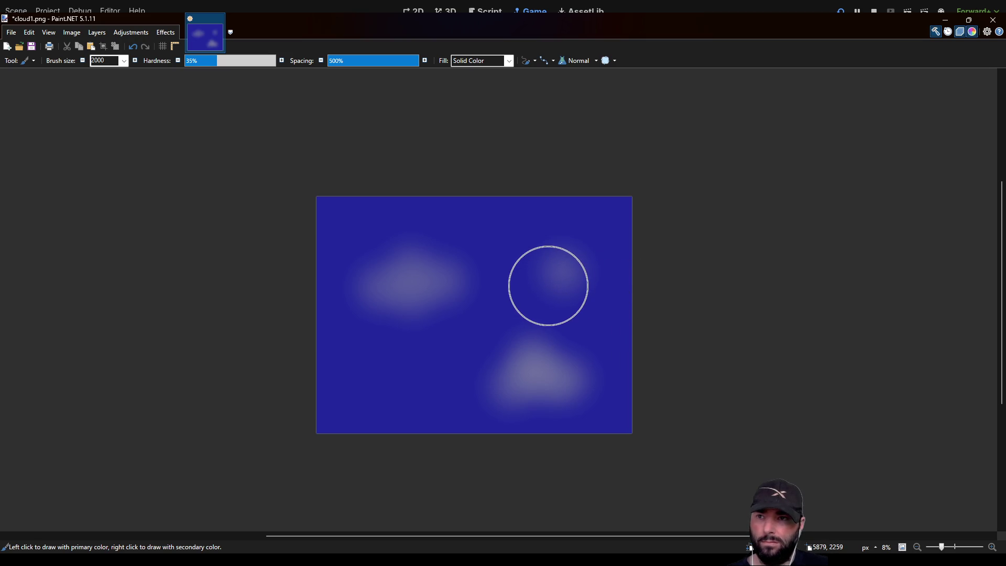
pyautogui.click(554, 279)
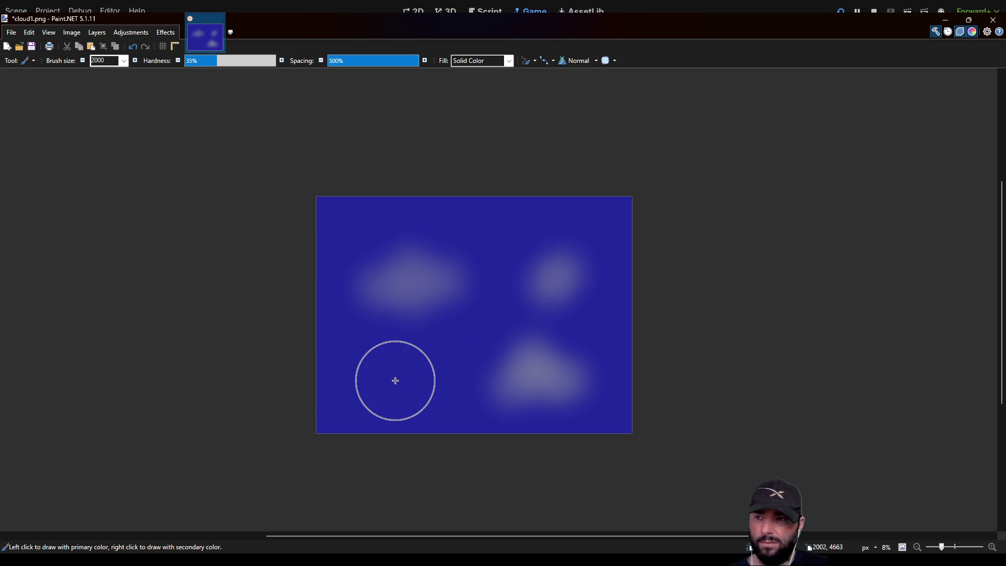
pyautogui.click(395, 380)
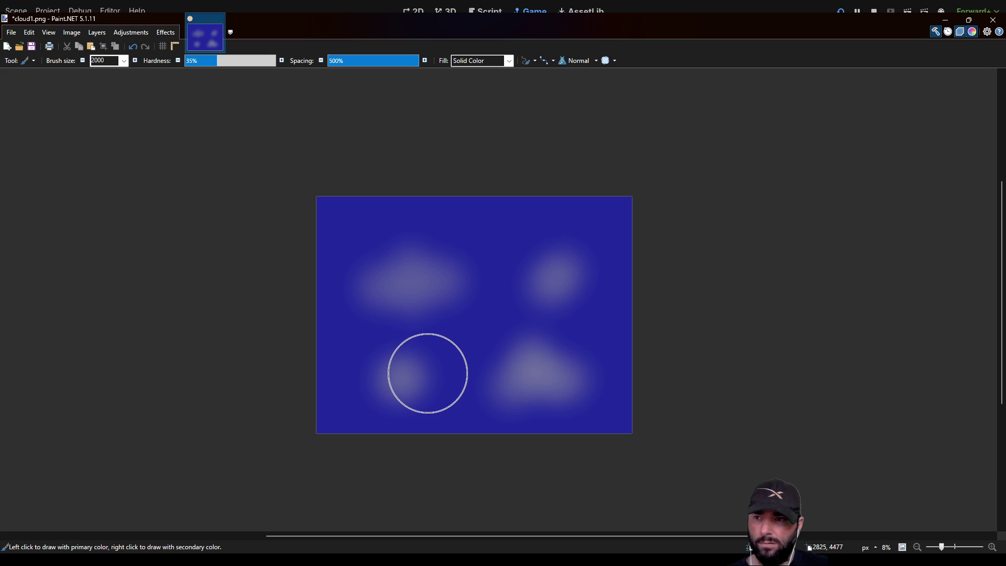
pyautogui.click(434, 374)
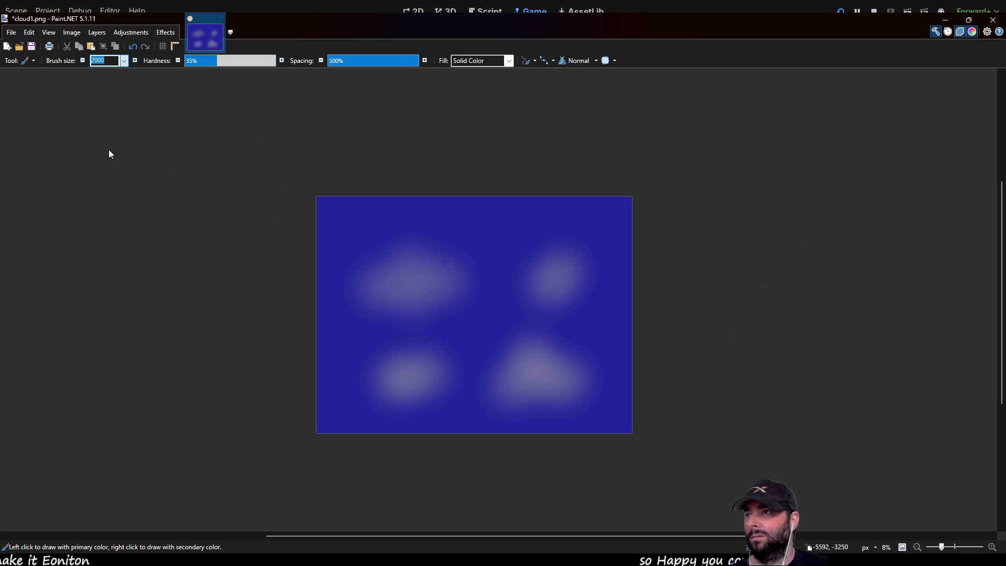
pyautogui.write('1000')
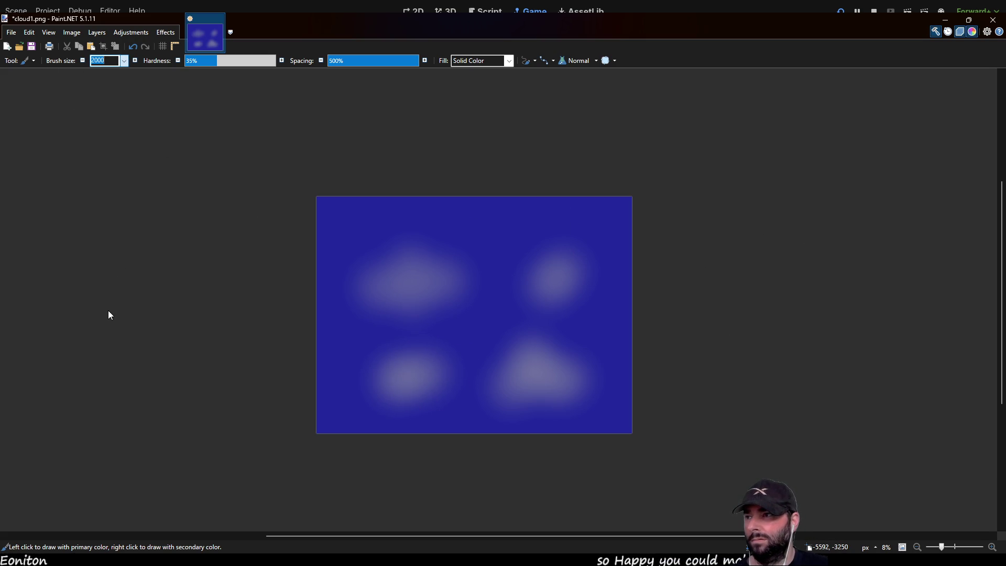
# Dab a brighter highlight on the lower-left cloud, undoing the rejected bright strokes.
pyautogui.click(394, 366)
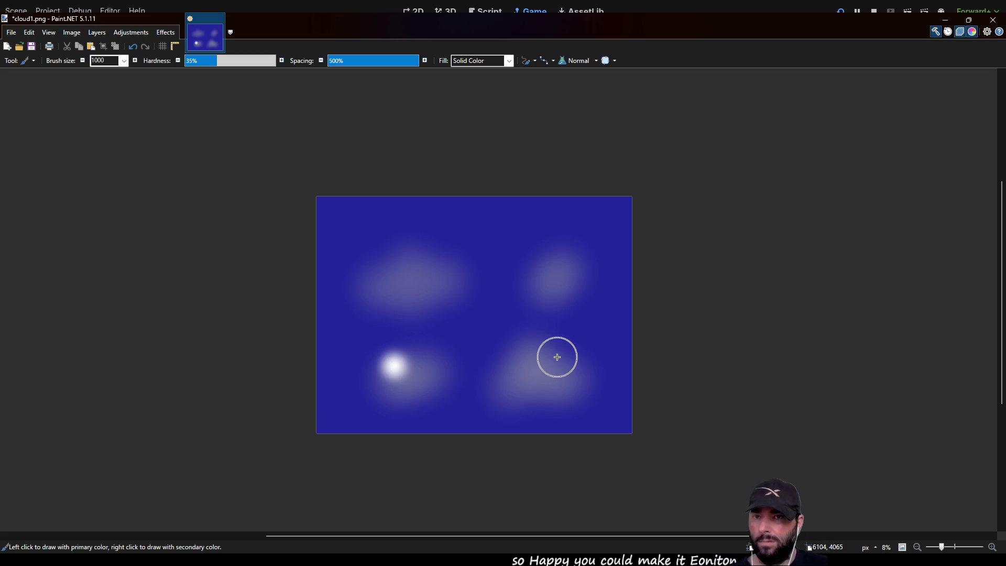
pyautogui.hotkey('ctrl', 'z')
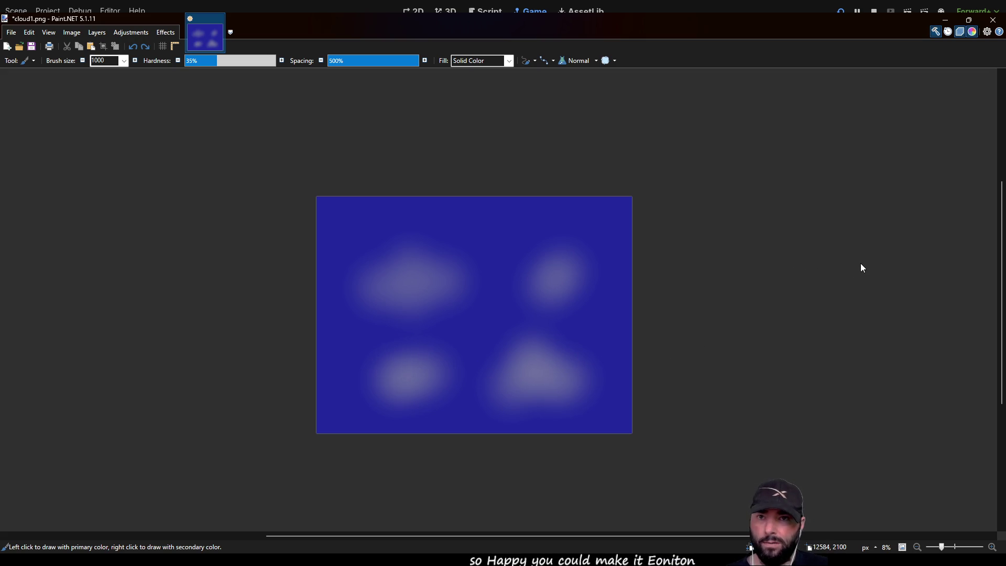
pyautogui.click(398, 361)
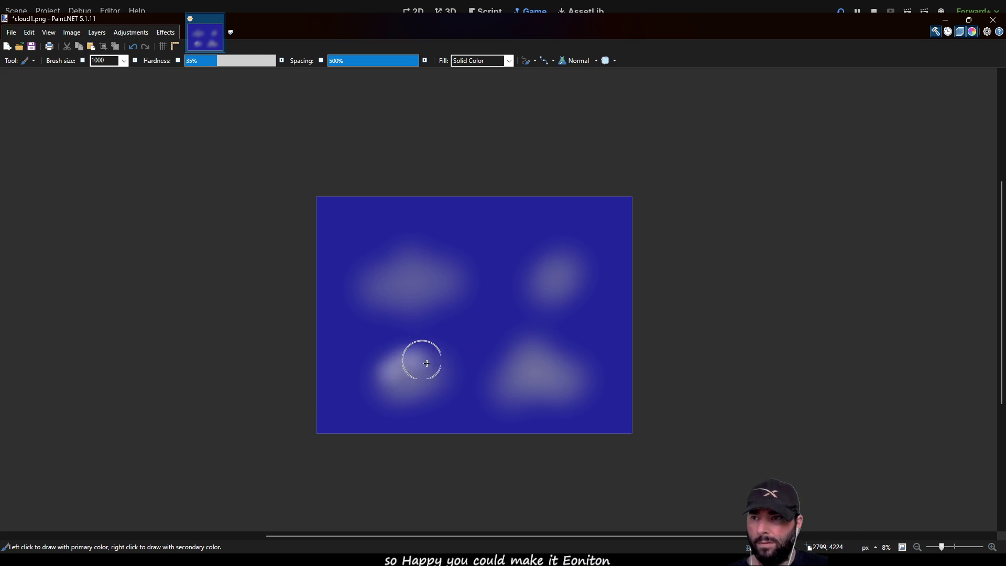
pyautogui.moveTo(376, 278); pyautogui.dragTo(418, 251)
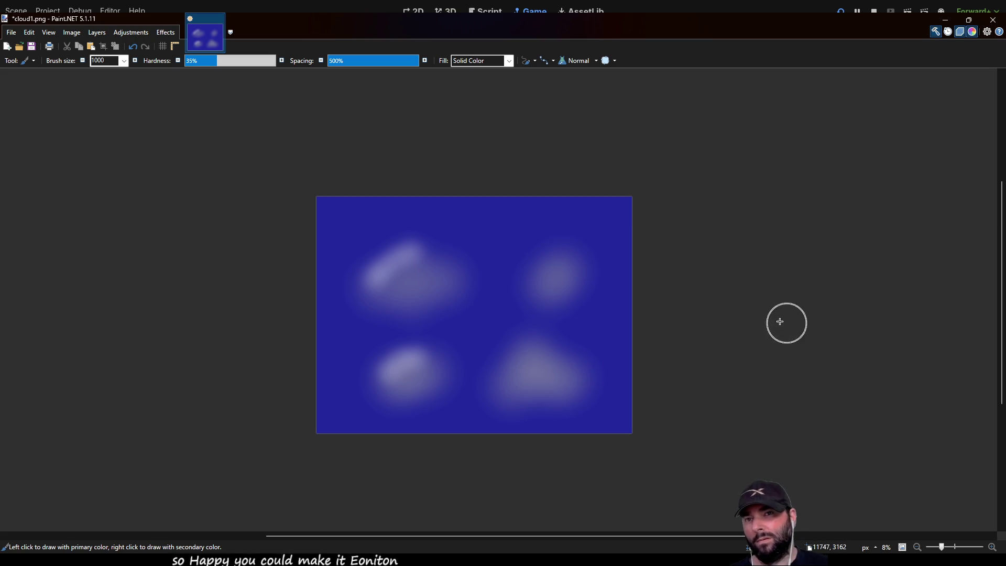
pyautogui.hotkey('ctrl', 'z')
pyautogui.hotkey('ctrl', 'z')
pyautogui.hotkey('ctrl', 'z')
pyautogui.hotkey('ctrl', 'z')
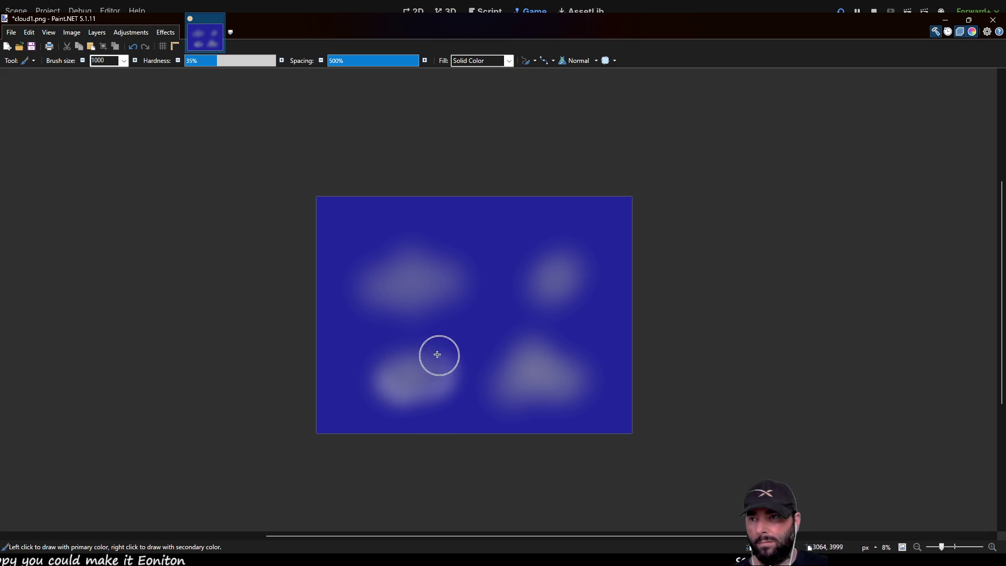
# Streak the left clouds, enlarge both right clouds with soft white, then hide the blue background.
pyautogui.moveTo(418, 352)
pyautogui.mouseDown()
pyautogui.moveTo(386, 362)
pyautogui.moveTo(360, 315)
pyautogui.moveTo(440, 299)
pyautogui.moveTo(438, 252)
pyautogui.moveTo(389, 259)
pyautogui.moveTo(351, 303)
pyautogui.mouseUp()
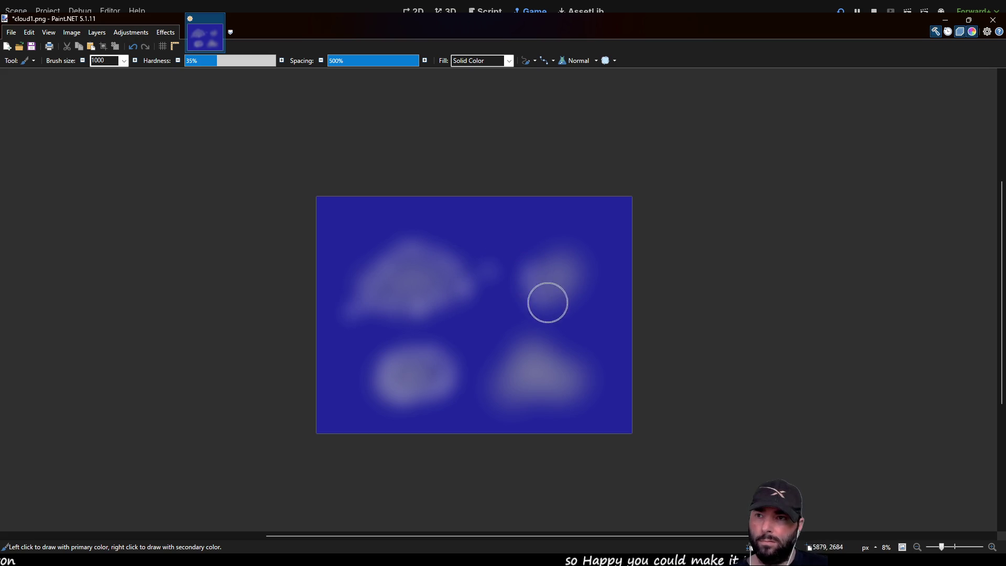
pyautogui.moveTo(587, 283); pyautogui.dragTo(582, 242)
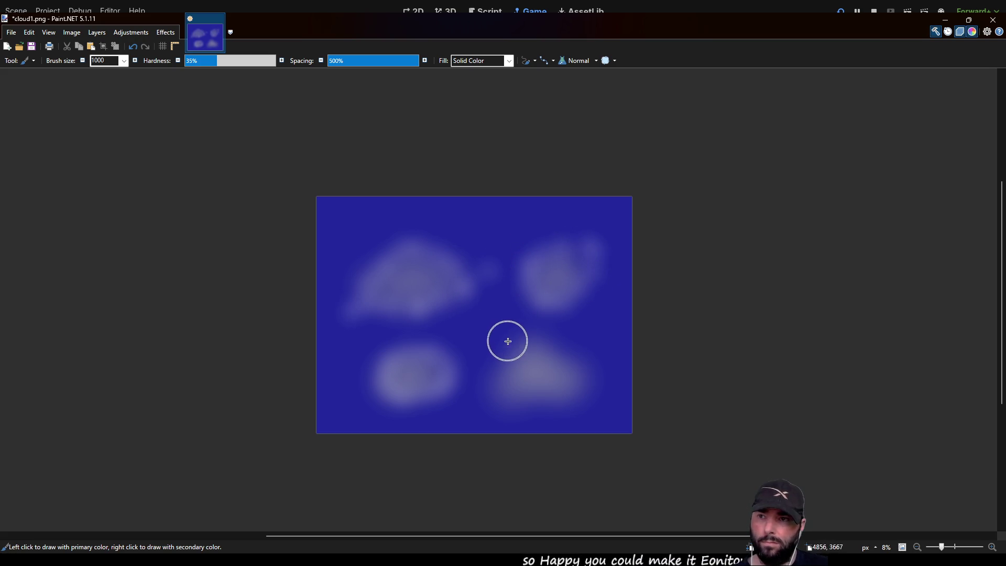
pyautogui.moveTo(503, 362)
pyautogui.mouseDown()
pyautogui.moveTo(494, 400)
pyautogui.moveTo(549, 397)
pyautogui.moveTo(593, 377)
pyautogui.moveTo(533, 333)
pyautogui.mouseUp()
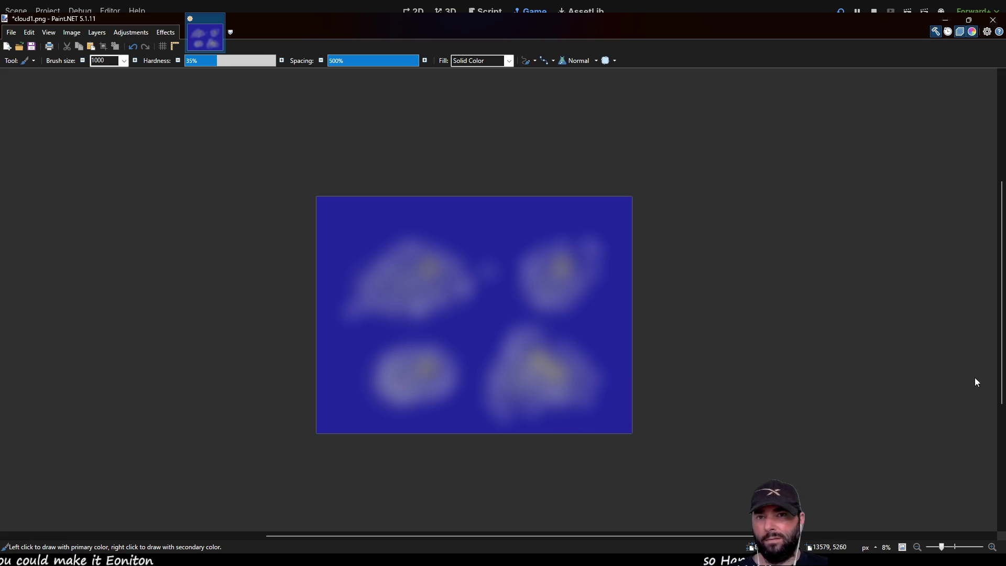
pyautogui.hotkey('ctrl', 'z')
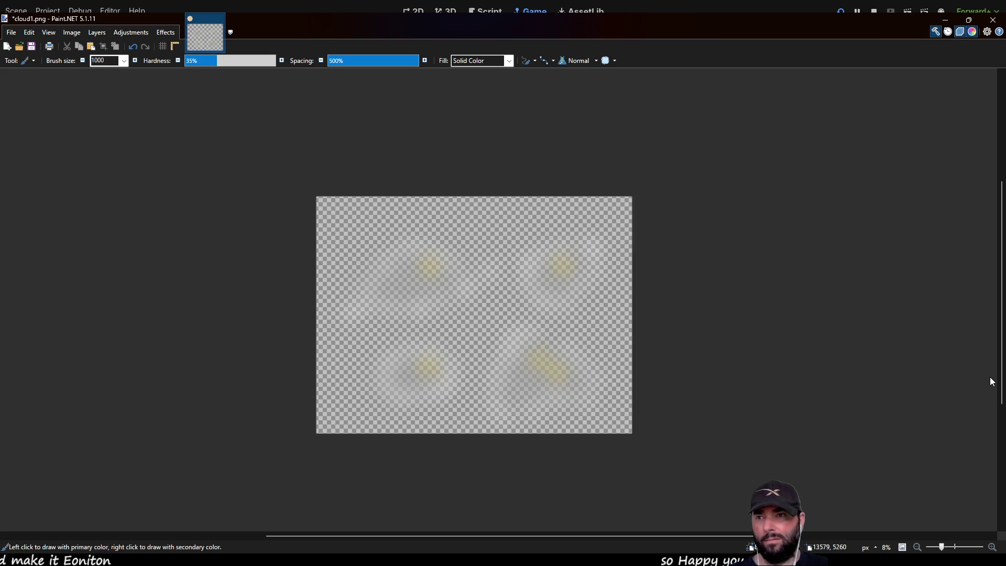
# Restore the blue background and shift the top-left cloud's quarter slightly upward.
pyautogui.hotkey('ctrl', 'y')
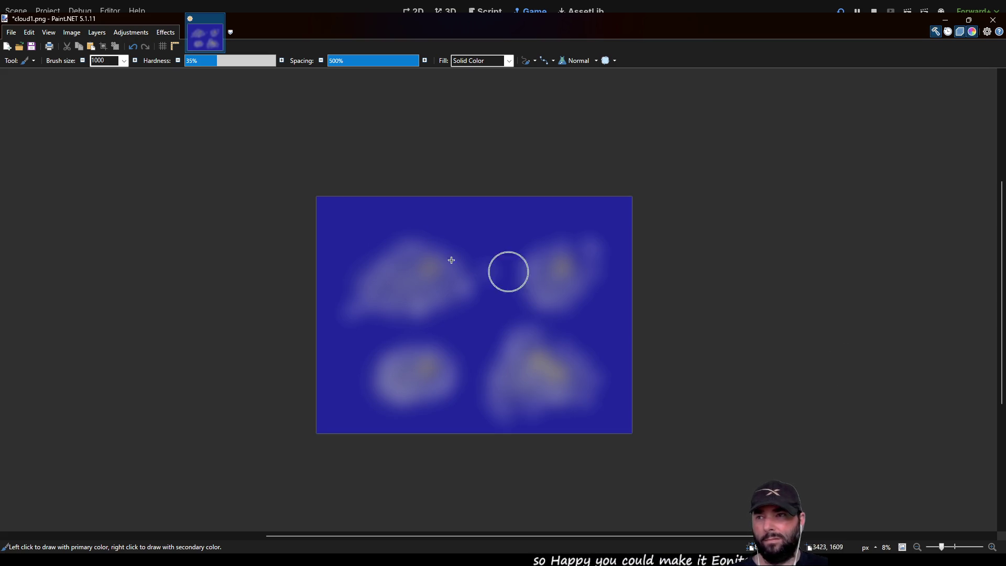
pyautogui.press('s')
pyautogui.moveTo(317, 197)
pyautogui.mouseDown()
pyautogui.moveTo(332, 238)
pyautogui.moveTo(507, 333)
pyautogui.mouseUp()
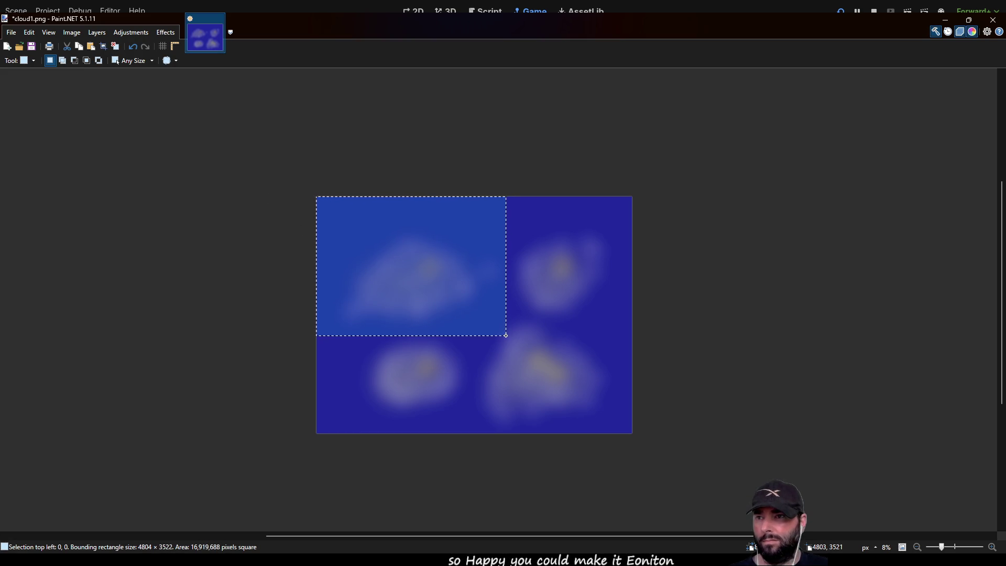
pyautogui.press('m')
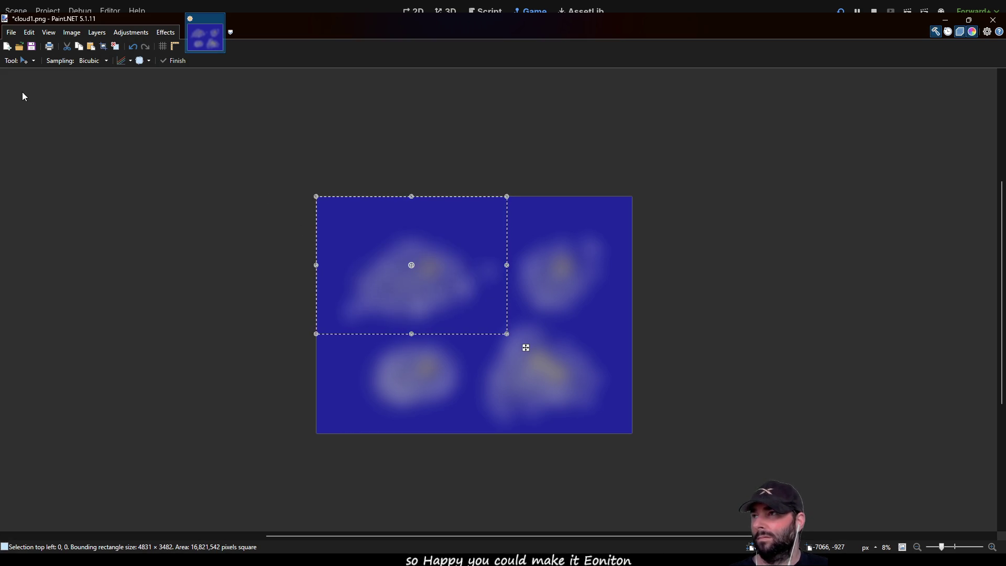
pyautogui.moveTo(414, 295); pyautogui.dragTo(411, 274)
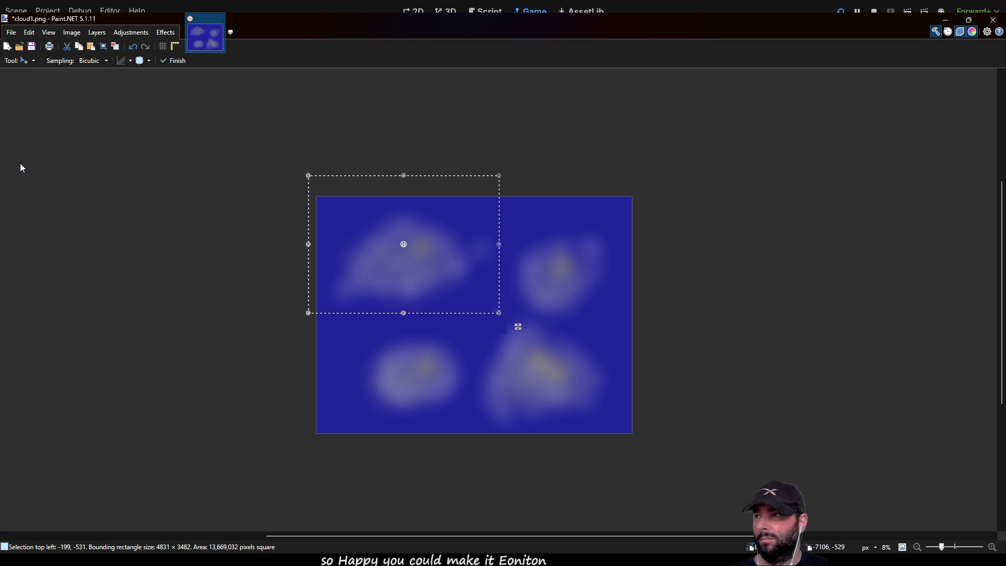
# Clear the selection around the moved cloud block.
pyautogui.press('e')
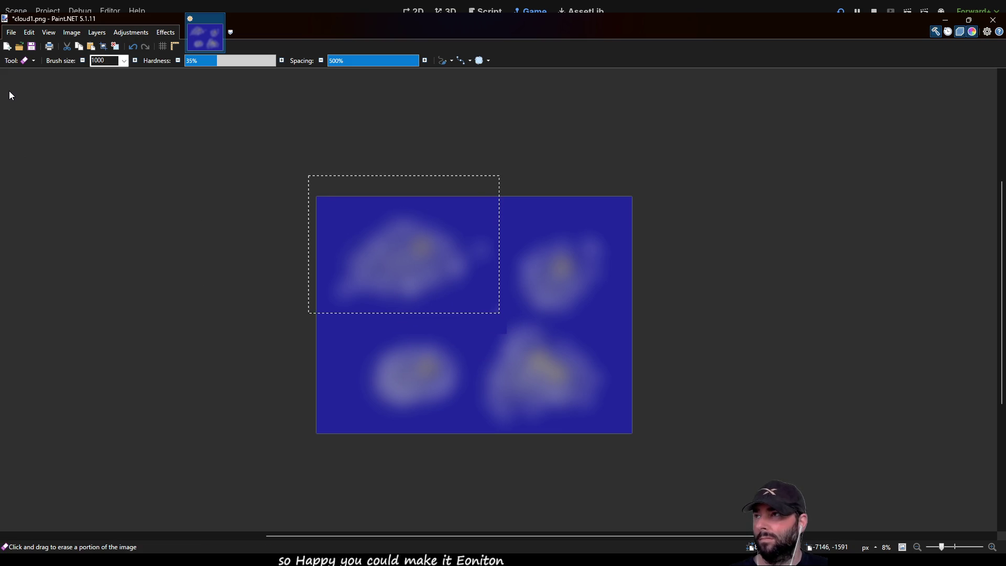
pyautogui.press('s')
pyautogui.click(319, 235)
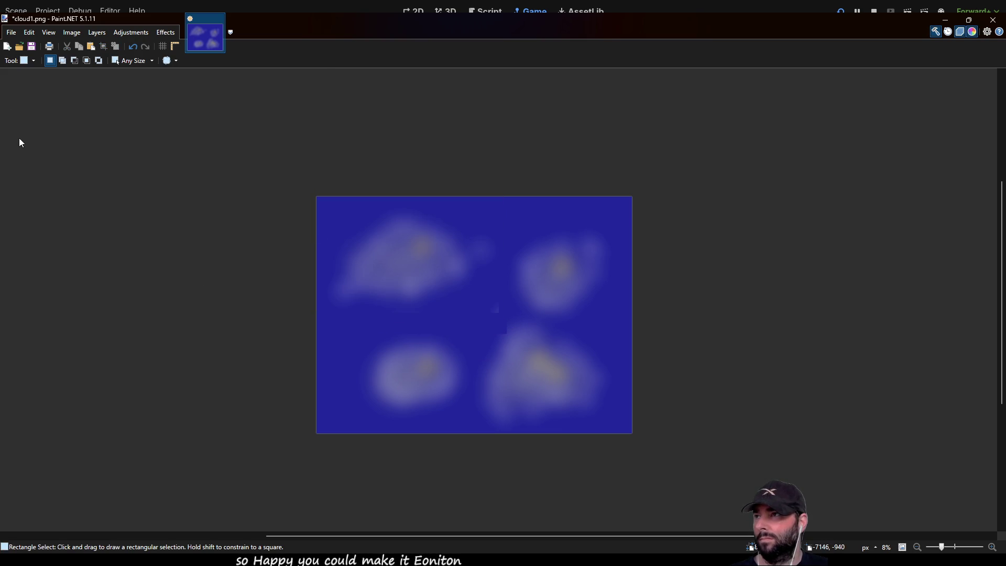
pyautogui.press('e')
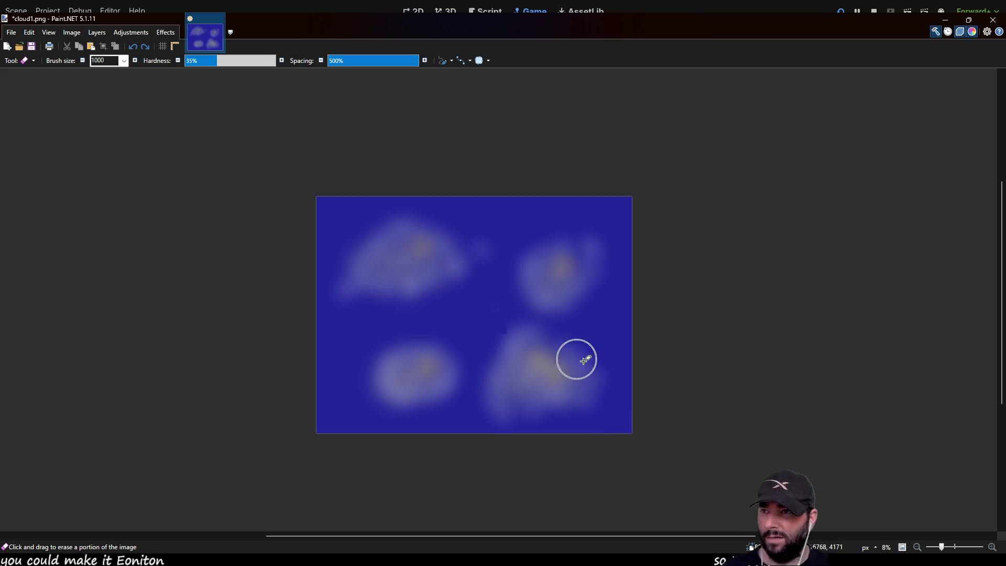
# Undo the top-left cloud's upward move, deselect, and hide the blue background again.
pyautogui.press('s')
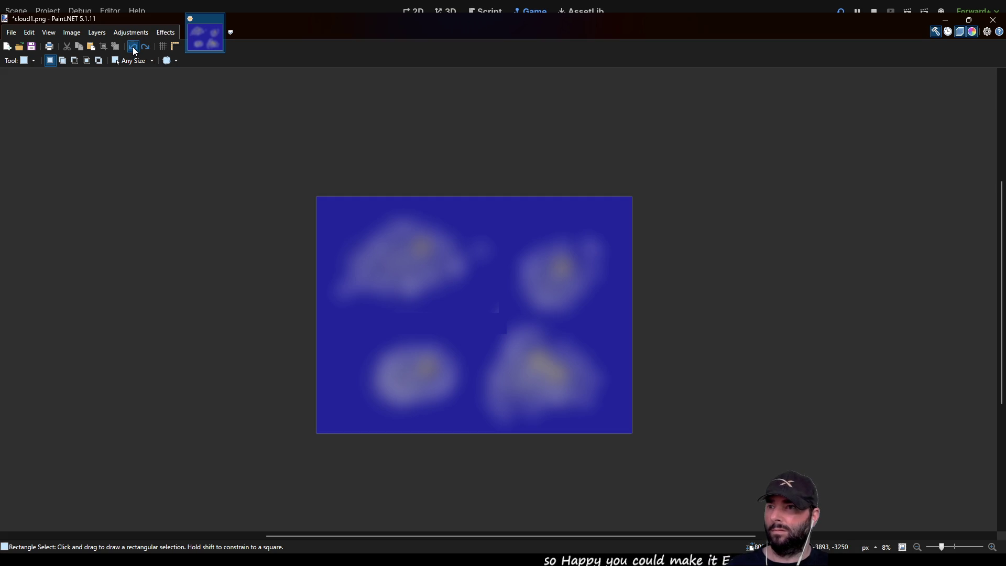
pyautogui.hotkey('ctrl', 'z')
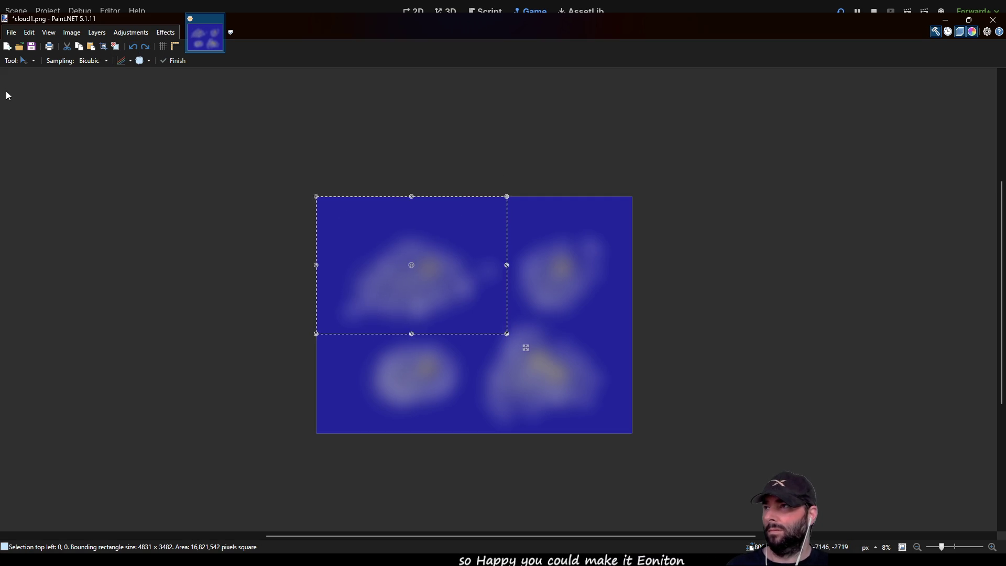
pyautogui.press('s')
pyautogui.click(119, 143)
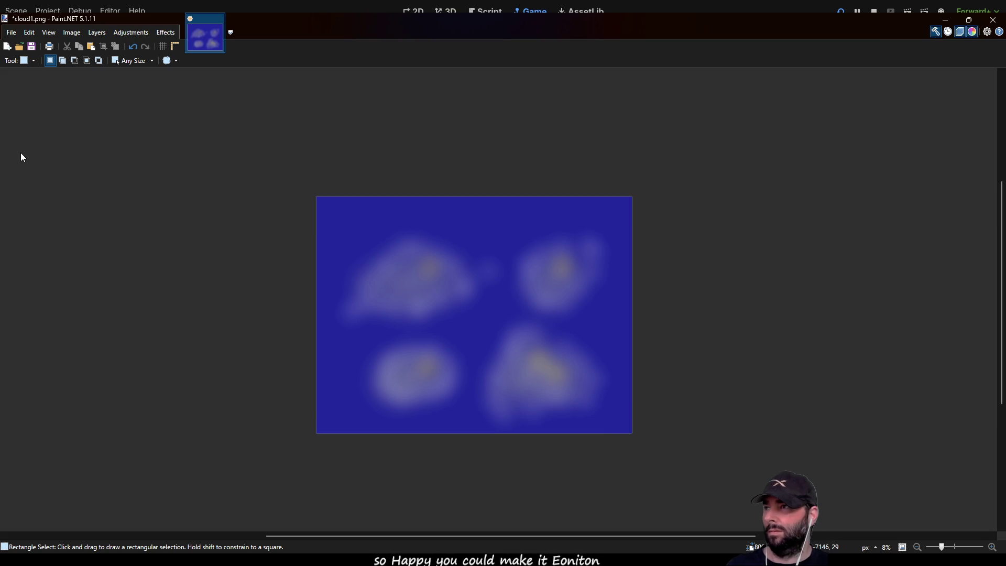
pyautogui.press('e')
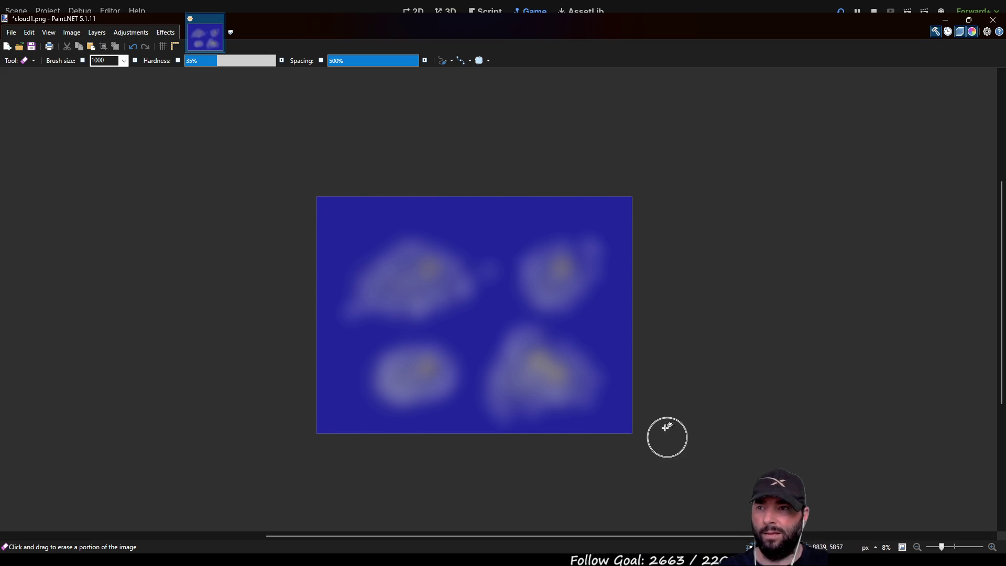
pyautogui.hotkey('ctrl', 'z')
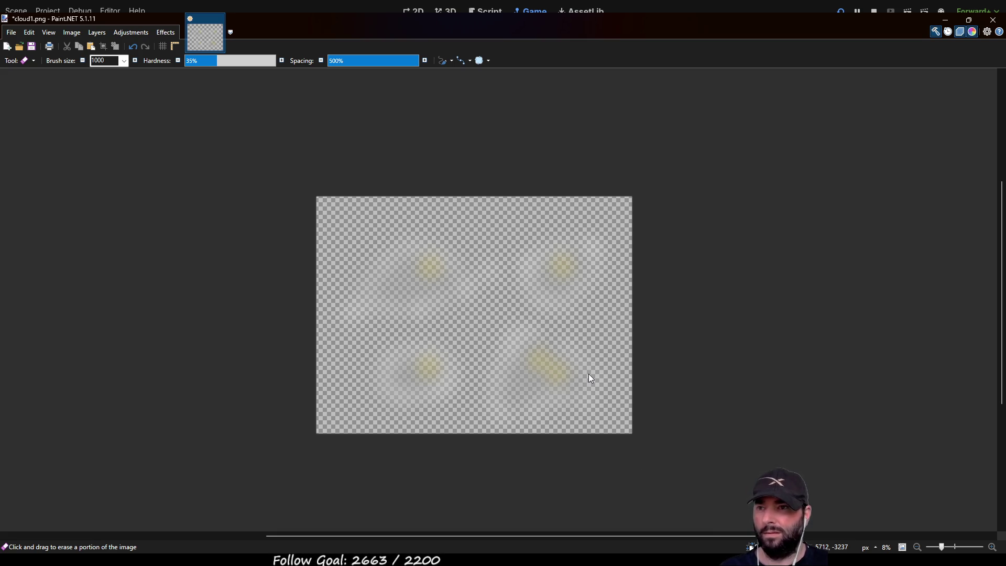
# Save cloud1.png with its transparent background and close Paint.NET.
pyautogui.hotkey('ctrl', 's')
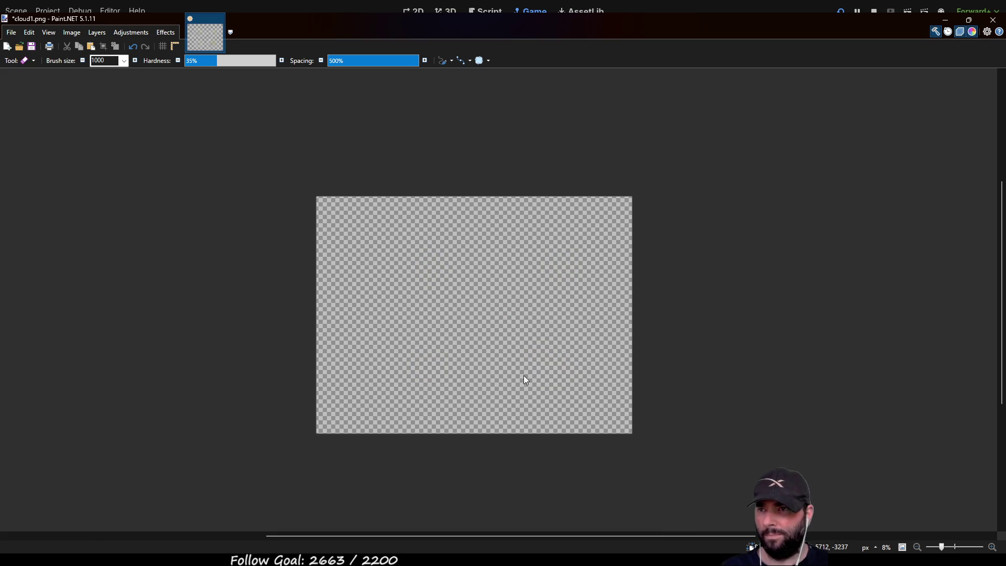
pyautogui.click(994, 21)
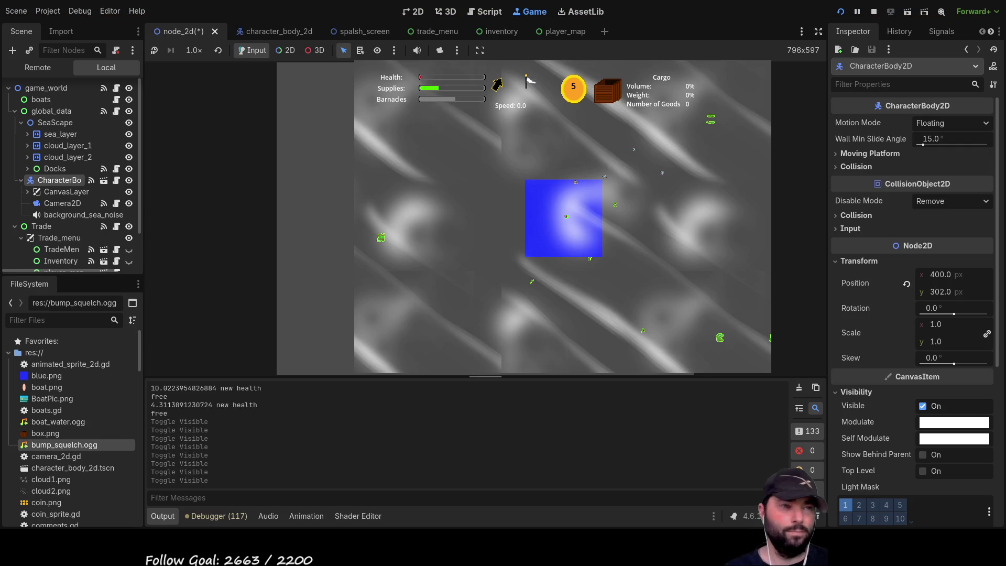
# Select the cloud Sprite2D under cloud_layer_1 and rerun the game with F5.
pyautogui.click(67, 145)
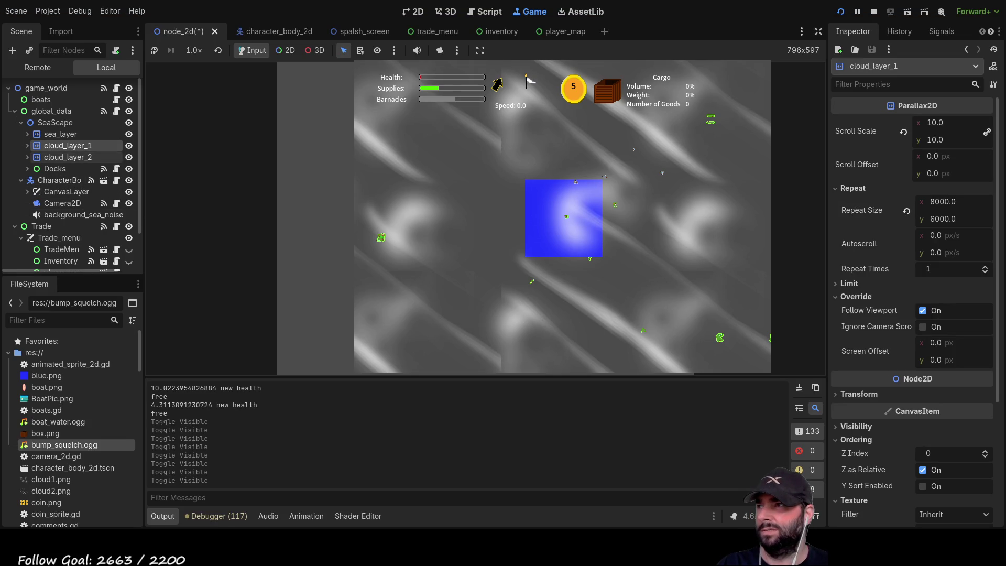
pyautogui.press('Right')
pyautogui.press('Down')
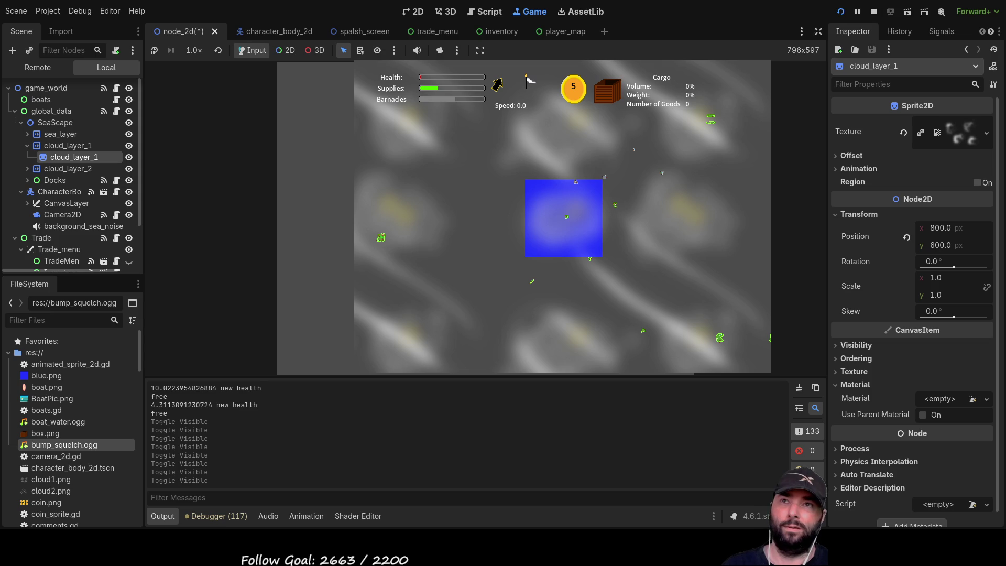
pyautogui.press('F5')
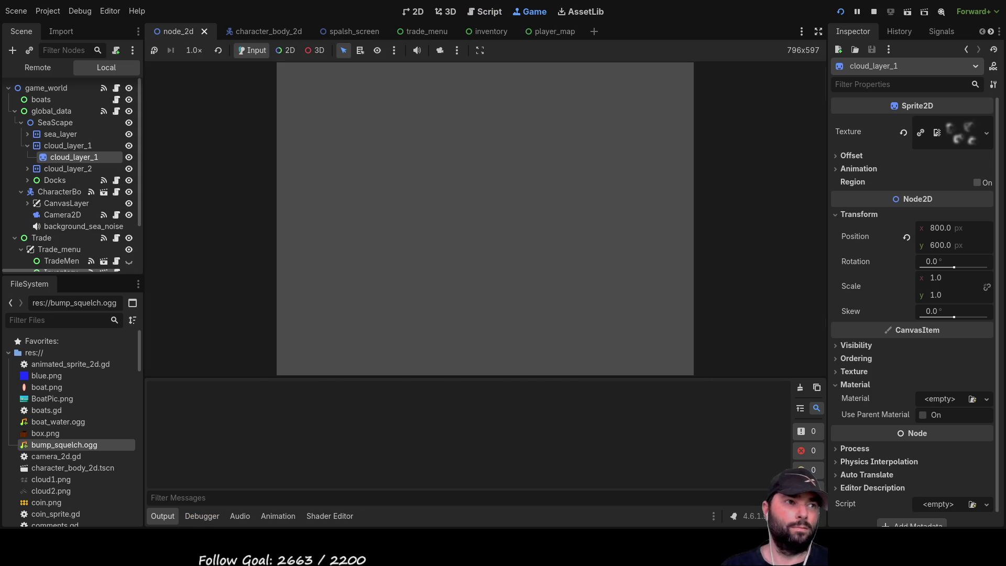
# Start play from the main menu, accelerate the ship, and zoom the game camera.
pyautogui.click(424, 84)
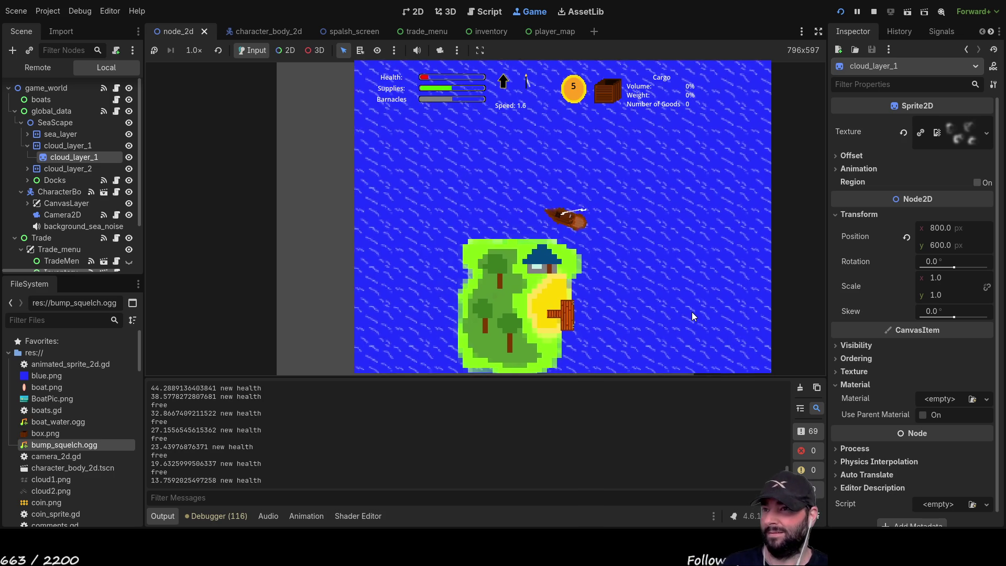
pyautogui.press('Up')
pyautogui.scroll(-5, 691, 313)
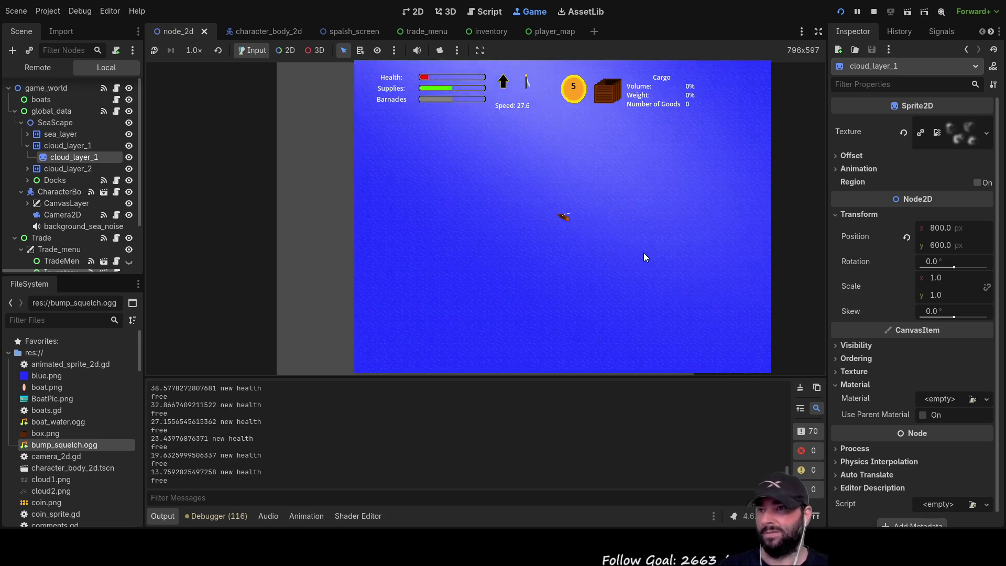
pyautogui.scroll(-3, 642, 258)
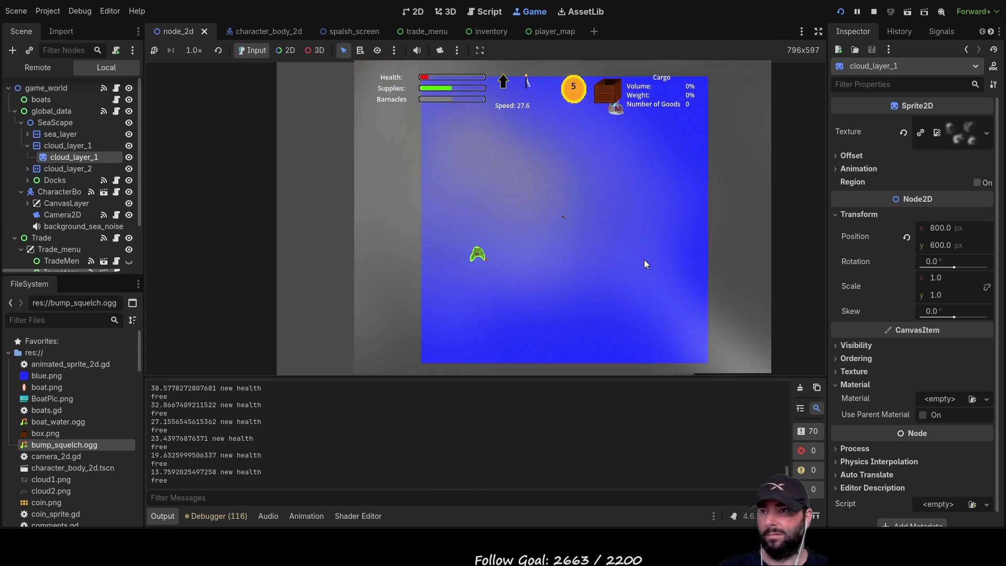
# Zoom out and back in to watch the clouds drift, then speed up and turn the ship upward.
pyautogui.scroll(-6, 644, 259)
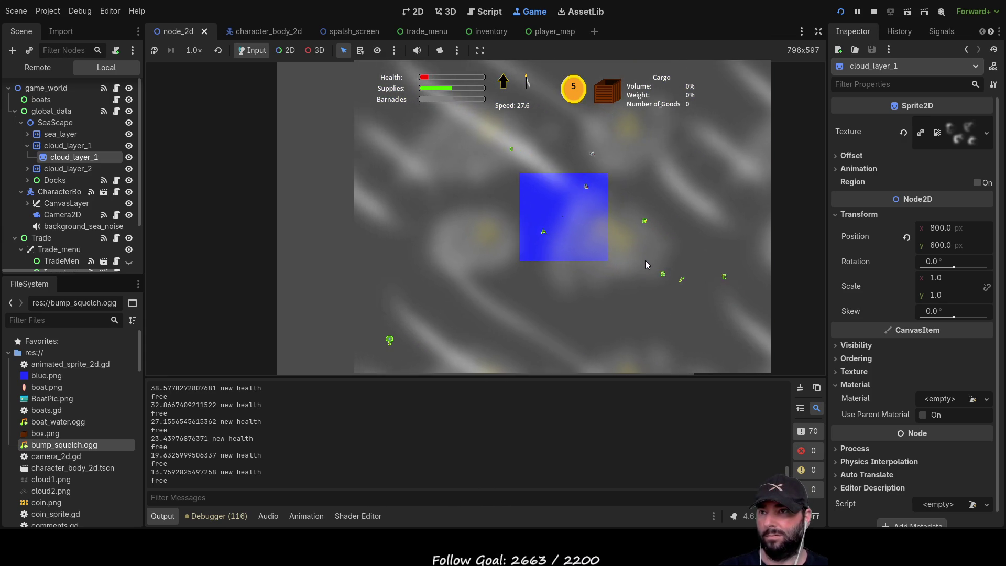
pyautogui.scroll(3, 646, 260)
pyautogui.scroll(5, 646, 260)
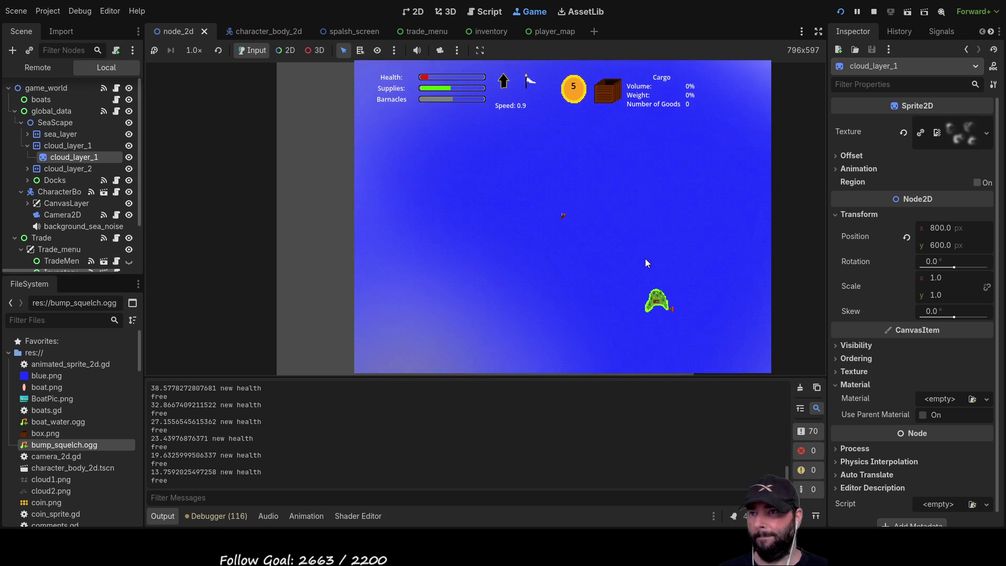
pyautogui.scroll(-5, 637, 263)
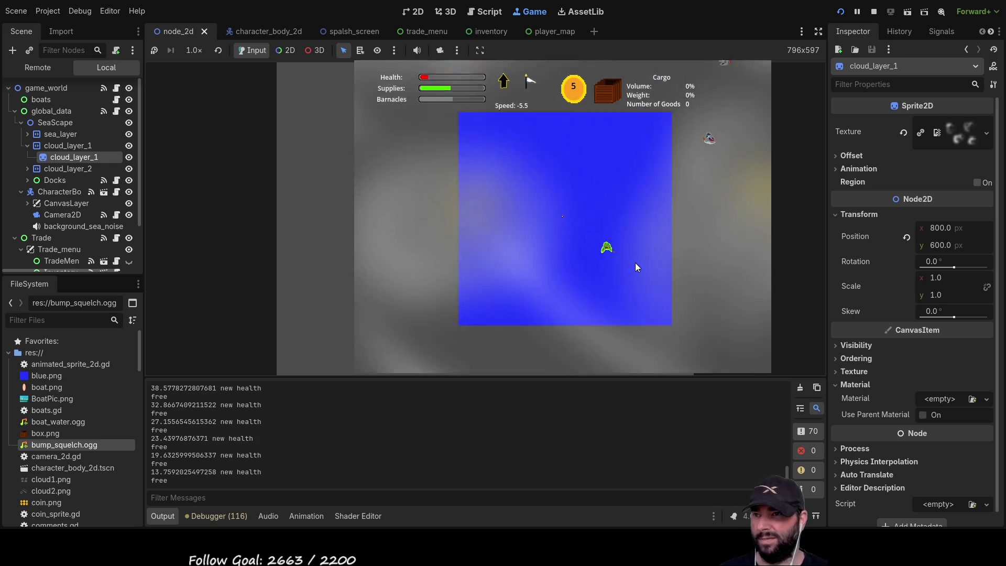
pyautogui.scroll(5, 636, 263)
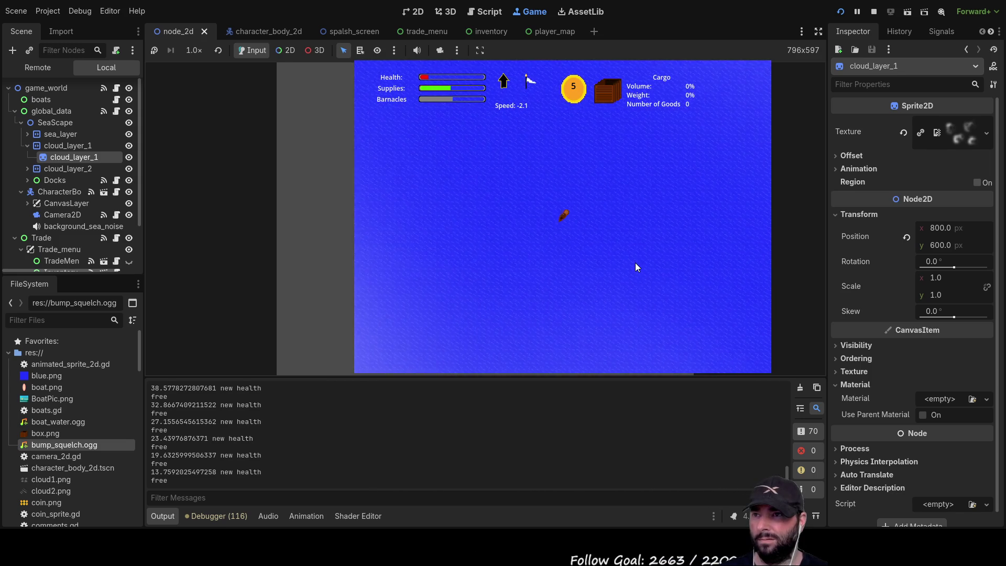
pyautogui.press('Up')
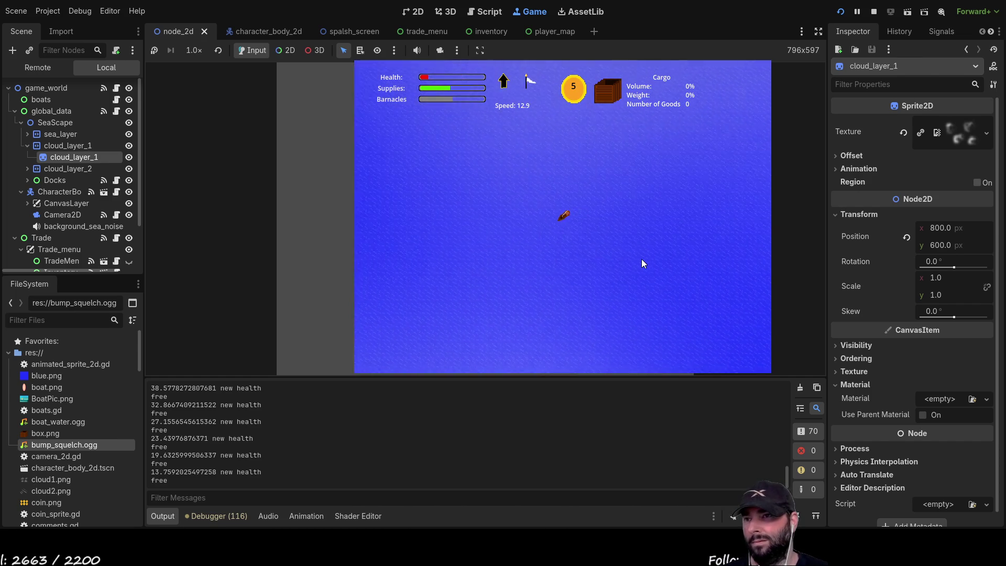
pyautogui.press('Left')
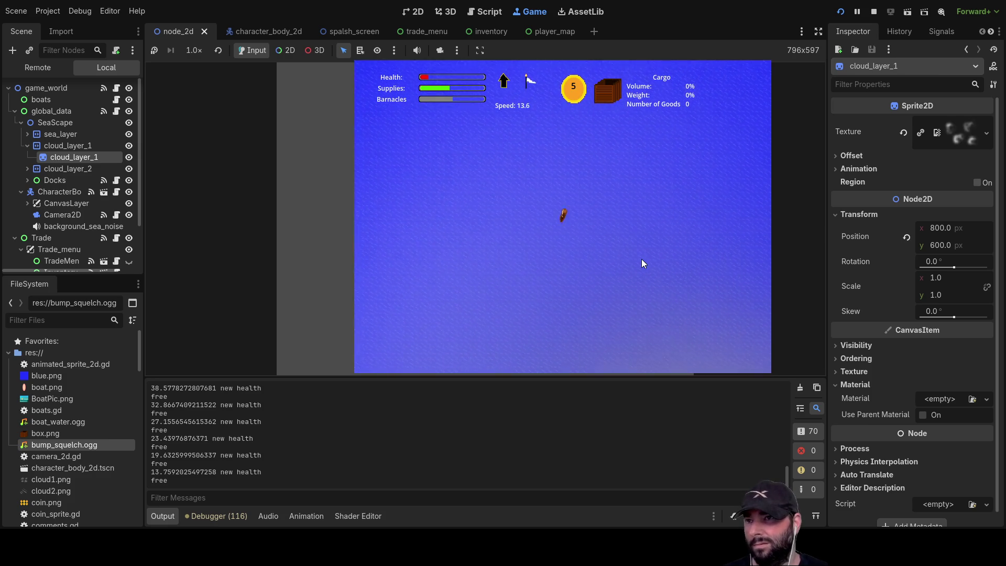
# Steer the boat diagonally, then nearly horizontally, to the island dock and zoom in.
pyautogui.press('Up')
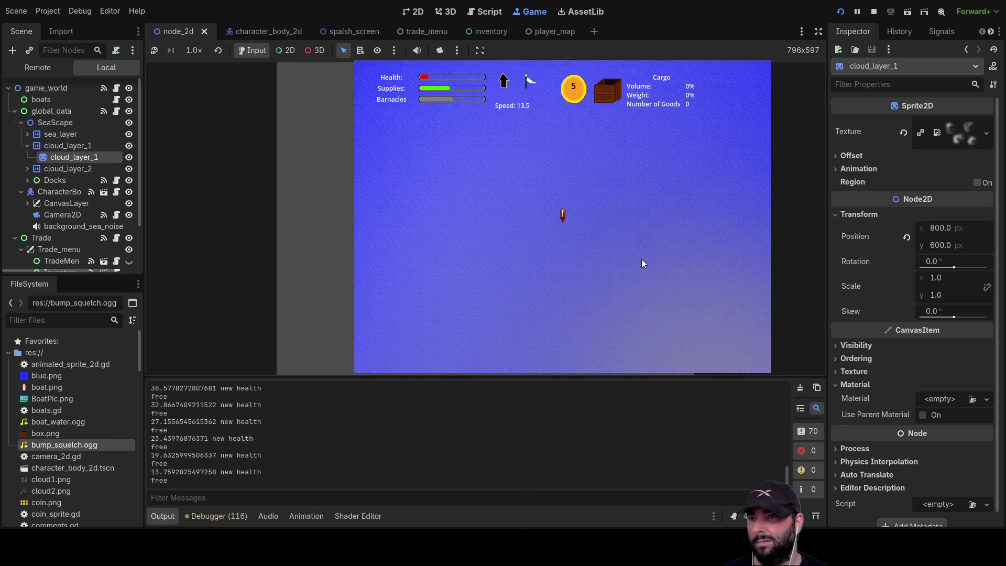
pyautogui.press('Left')
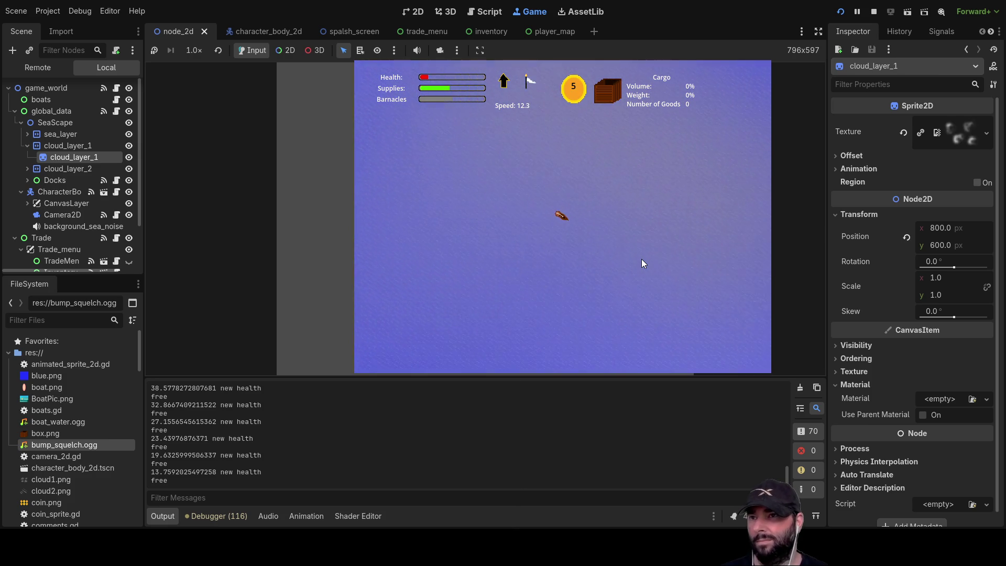
pyautogui.press('Left')
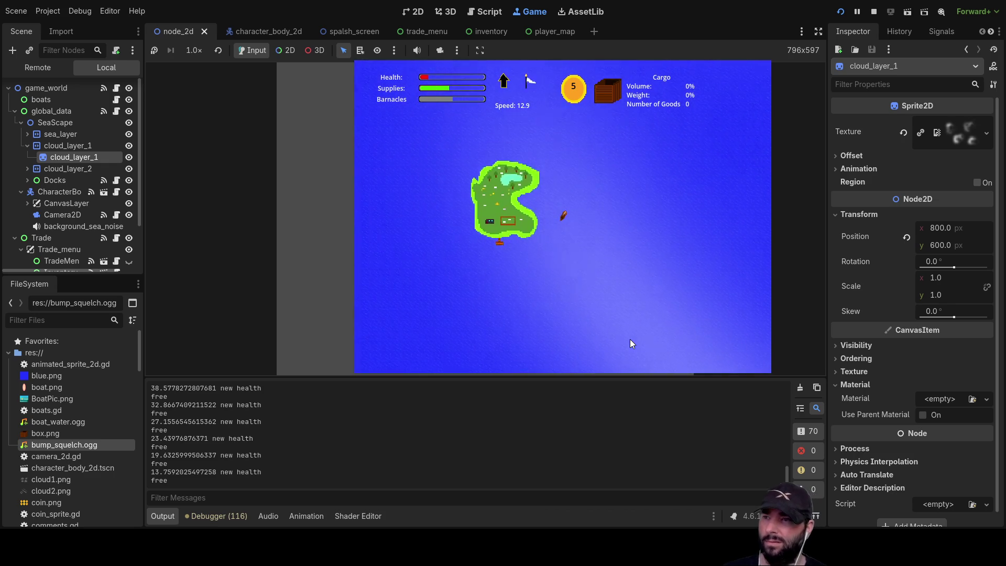
pyautogui.scroll(3, 548, 271)
pyautogui.scroll(3, 598, 263)
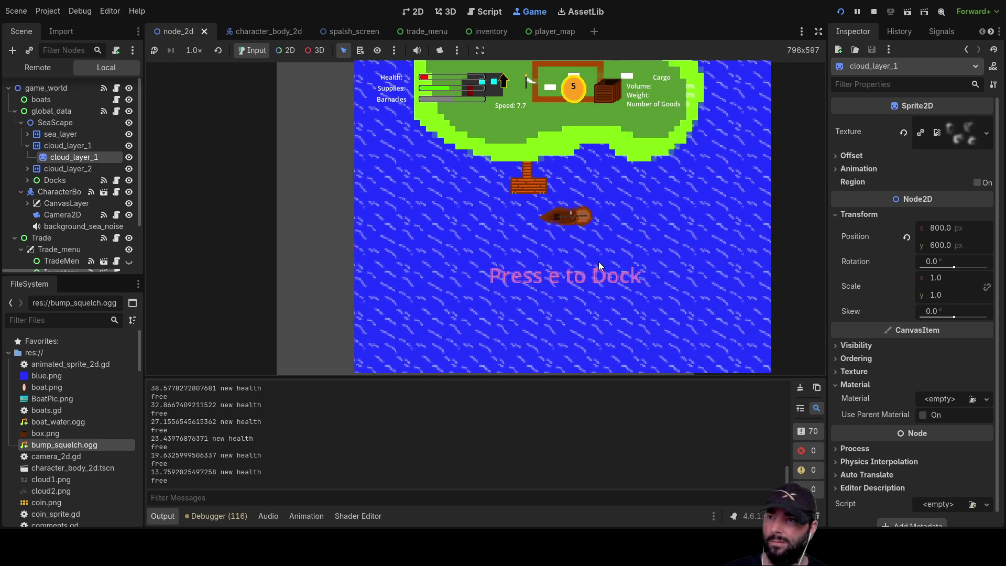
# Dock with E and buy fresh water plus two loads of Fertilizer.
pyautogui.press('e')
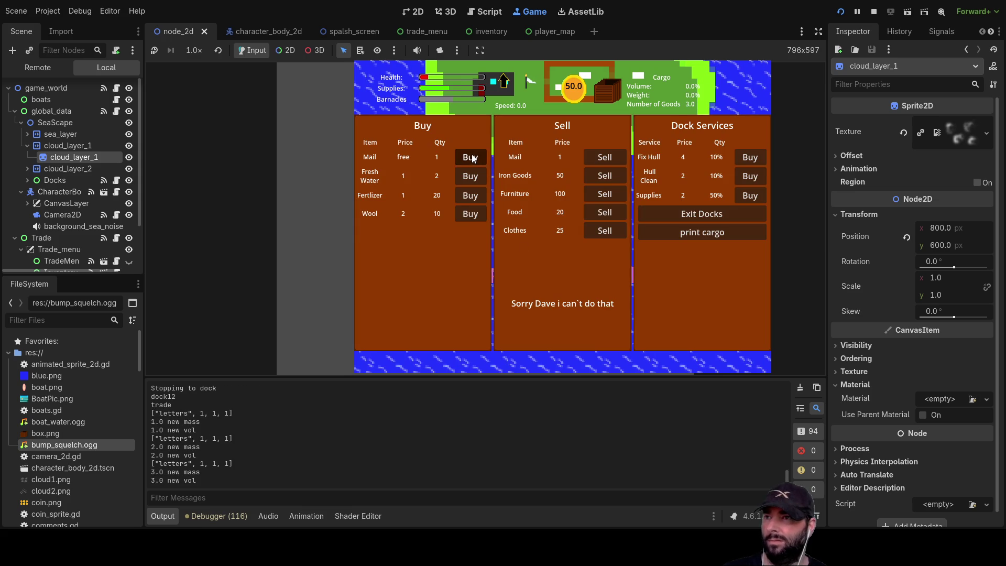
pyautogui.click(470, 180)
pyautogui.click(468, 196)
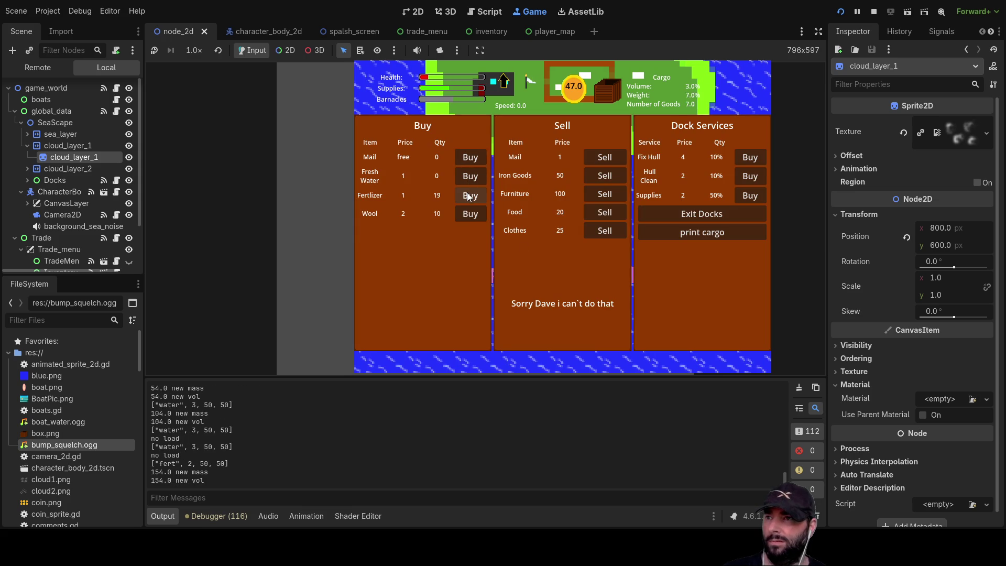
pyautogui.click(468, 196)
pyautogui.click(468, 195)
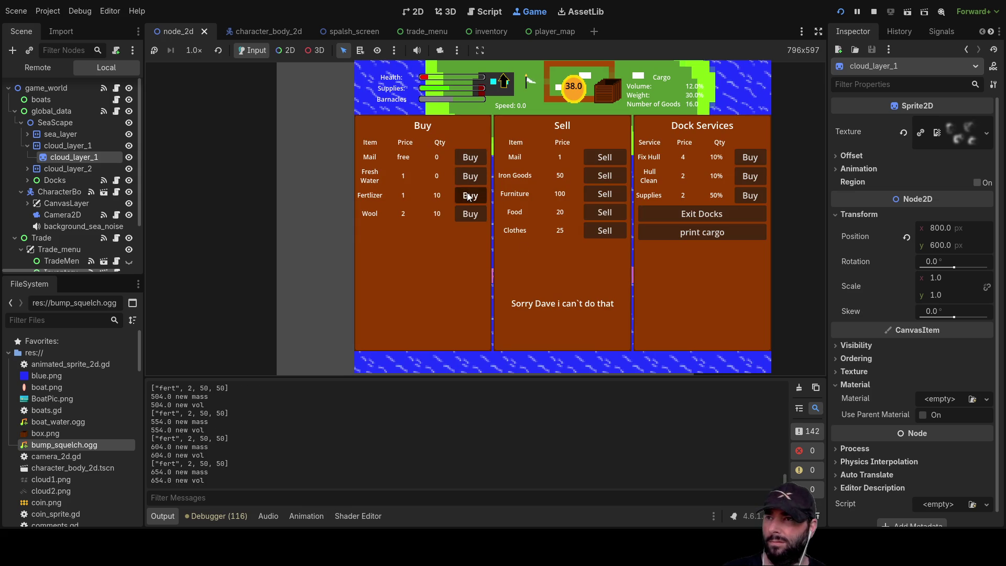
# Repair and clean the hull, restock supplies, and exit the docks.
pyautogui.click(753, 160)
pyautogui.click(753, 160)
pyautogui.click(753, 160)
pyautogui.click(752, 160)
pyautogui.click(752, 158)
pyautogui.click(753, 158)
pyautogui.click(753, 158)
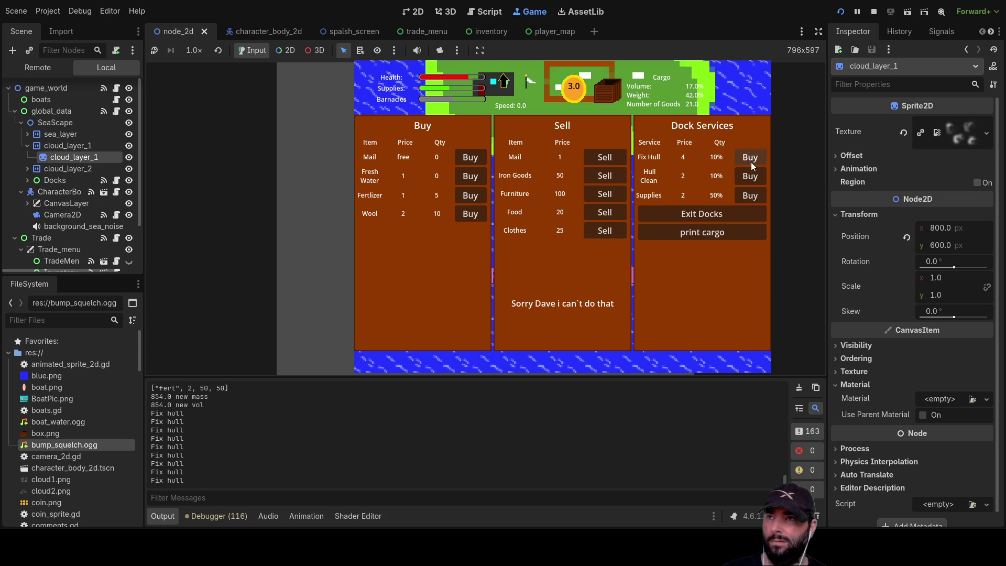
pyautogui.click(749, 179)
pyautogui.click(750, 180)
pyautogui.click(750, 179)
pyautogui.click(750, 179)
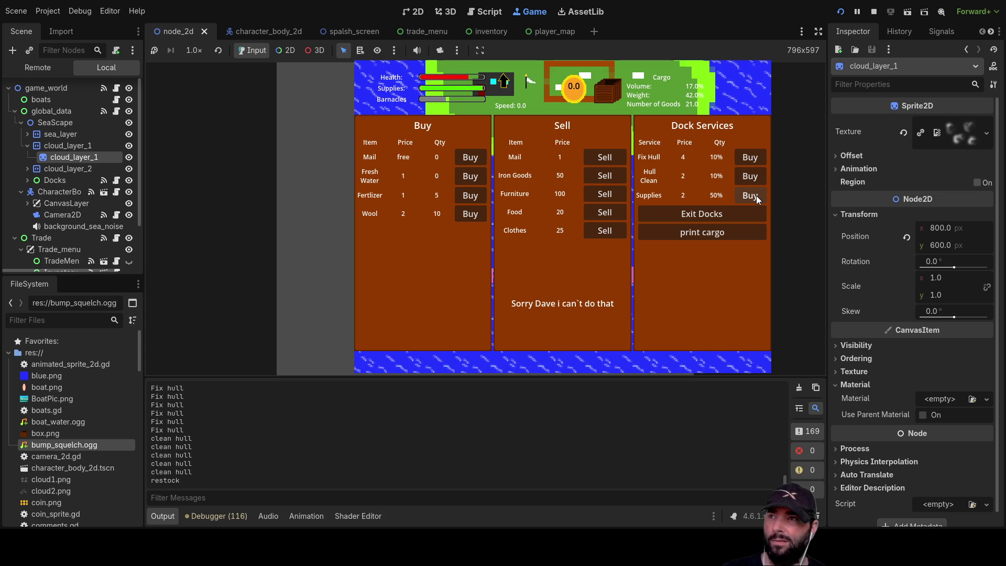
pyautogui.click(756, 196)
pyautogui.click(756, 196)
pyautogui.click(756, 196)
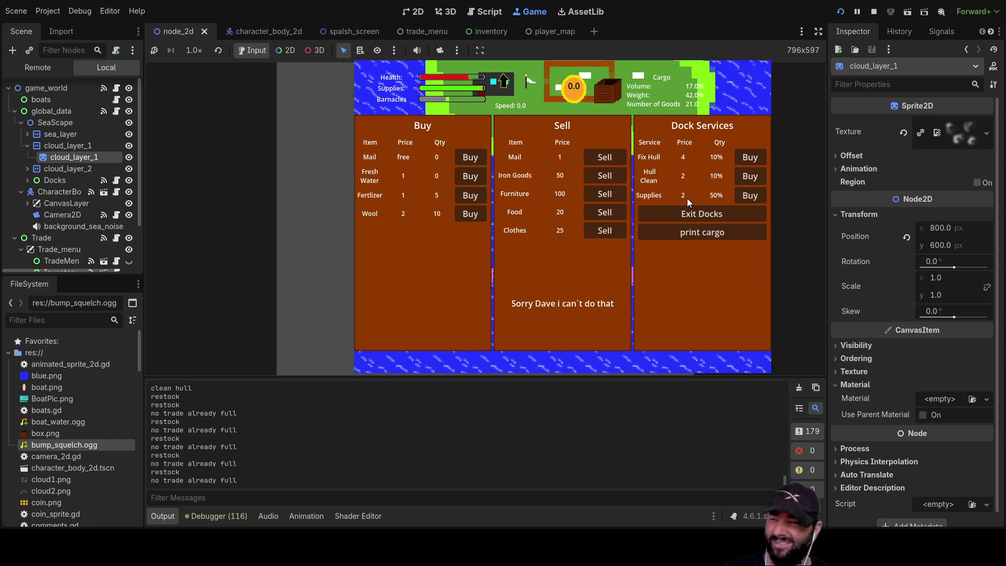
pyautogui.click(702, 213)
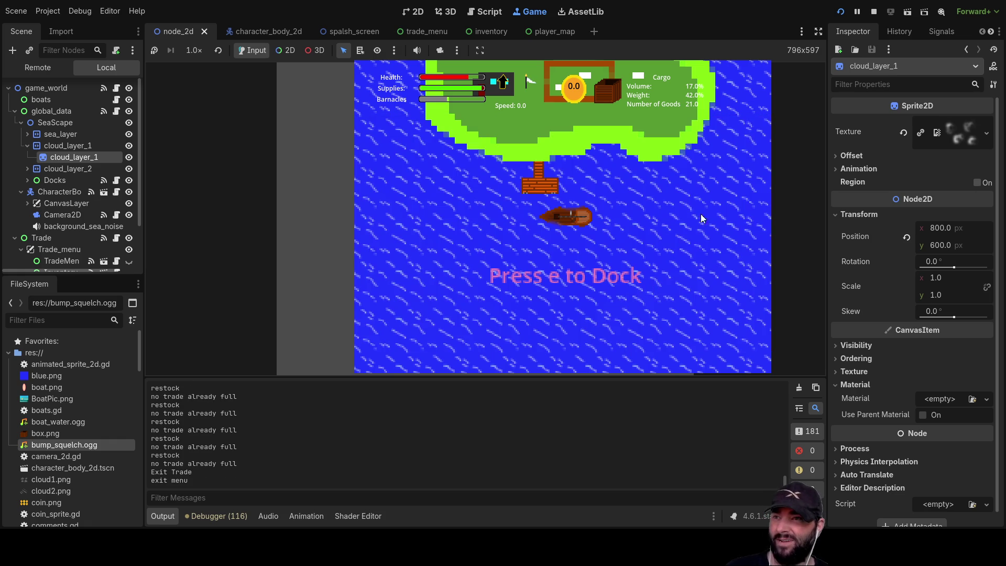
# Sail away from the dock, toggle the map on and off, and check the Cargo Hold.
pyautogui.press('w')
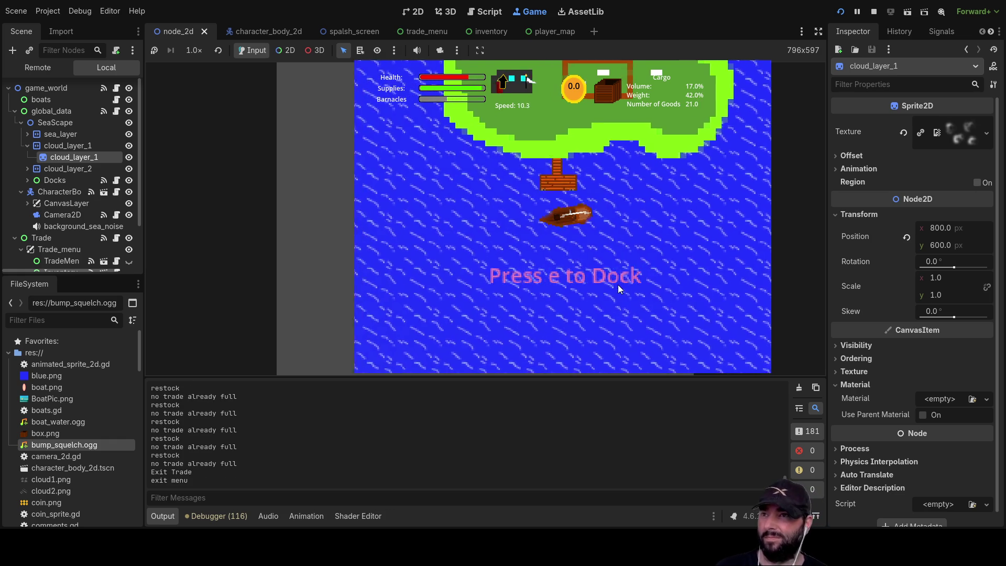
pyautogui.press('m')
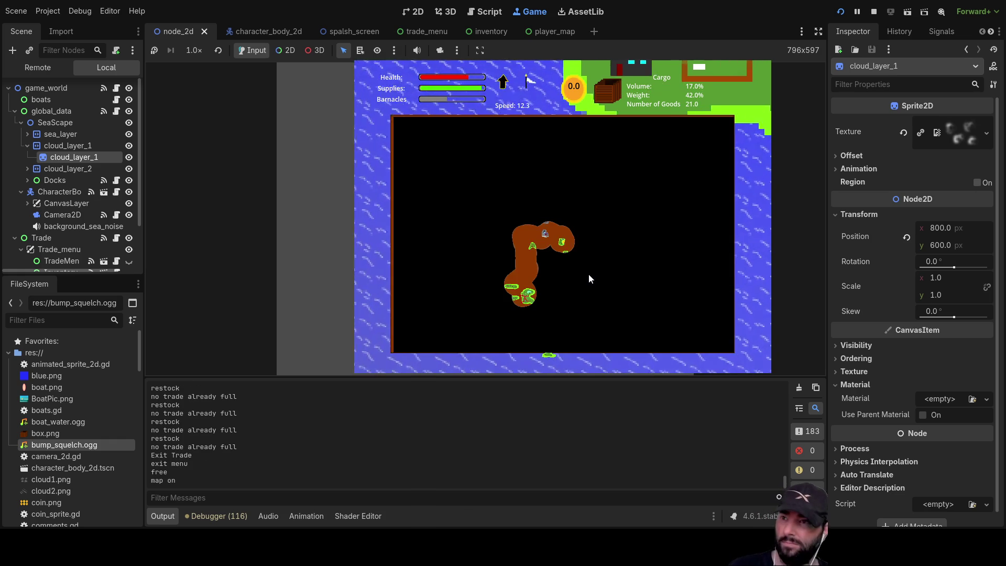
pyautogui.press('m')
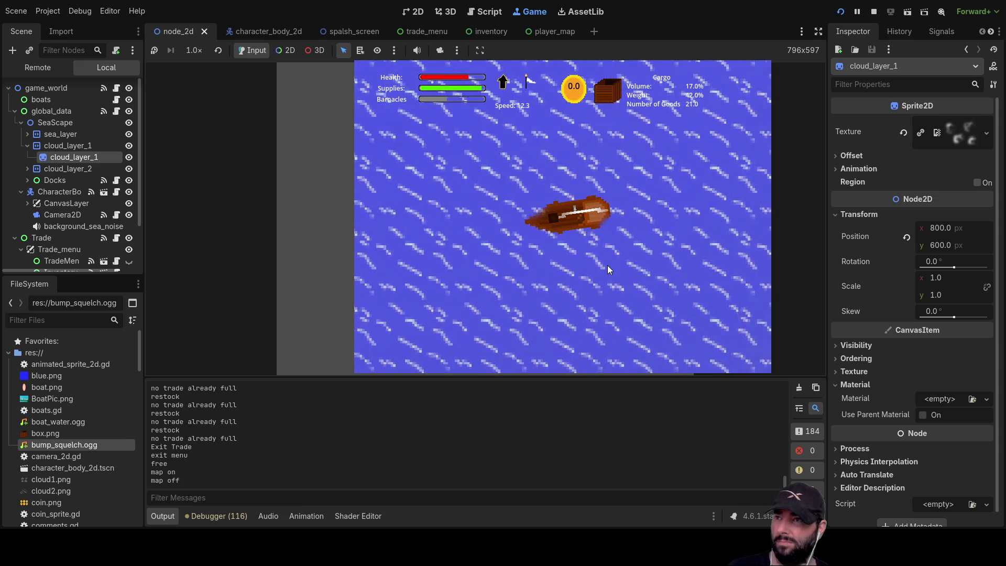
pyautogui.press('i')
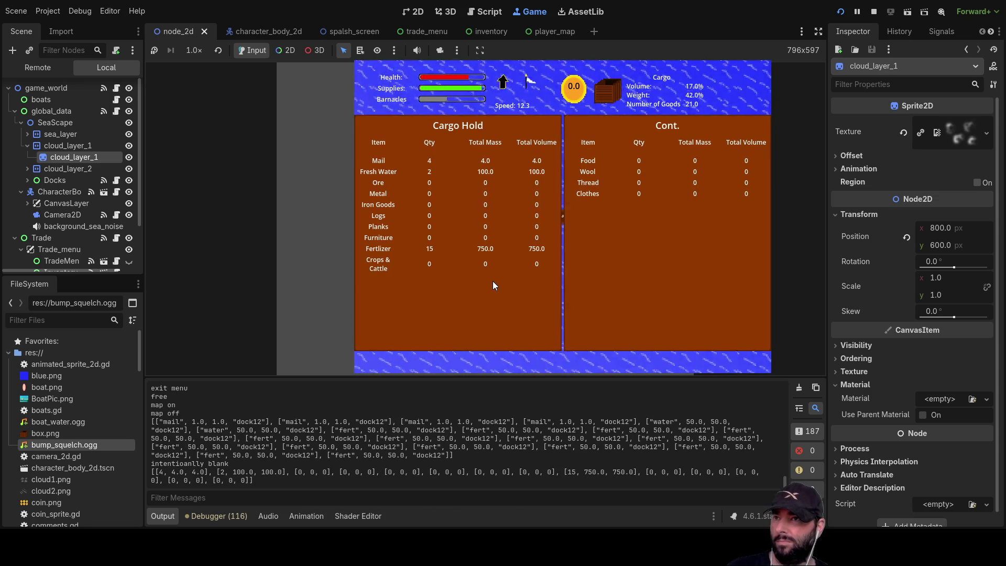
pyautogui.press('i')
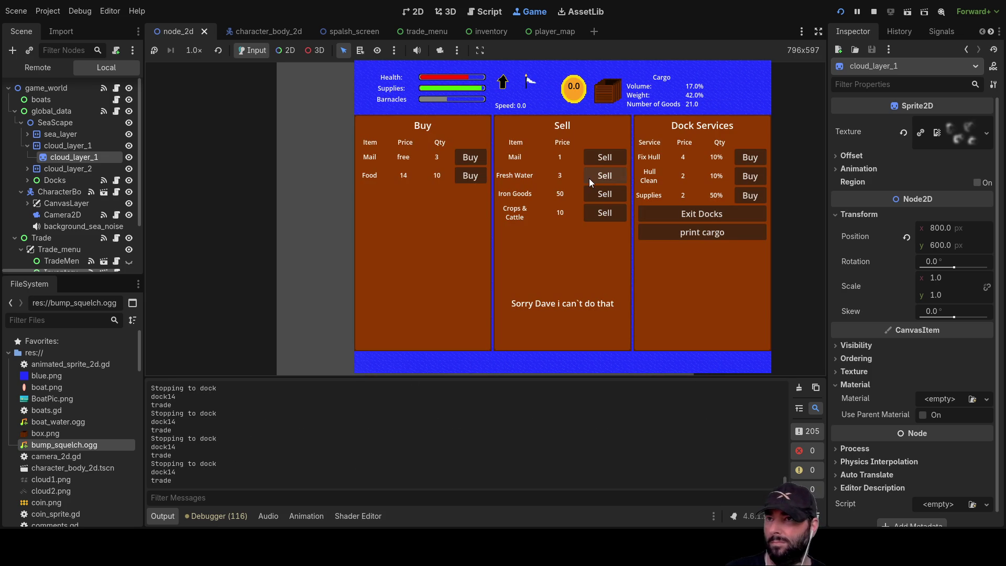
# Sell cargo including Fresh Water, print the cargo, take the free Mail, and exit the docks.
pyautogui.click(605, 156)
pyautogui.click(609, 175)
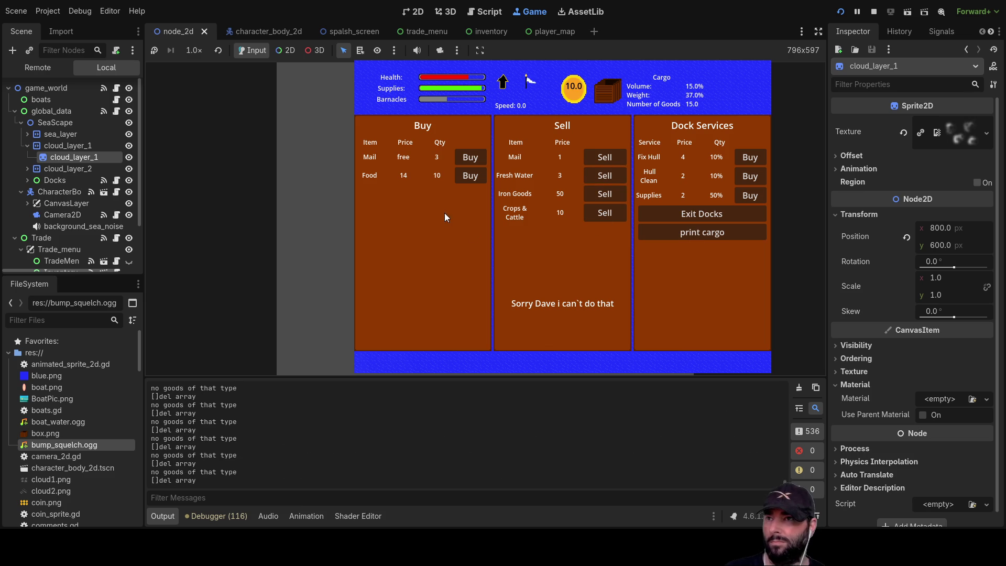
pyautogui.click(709, 230)
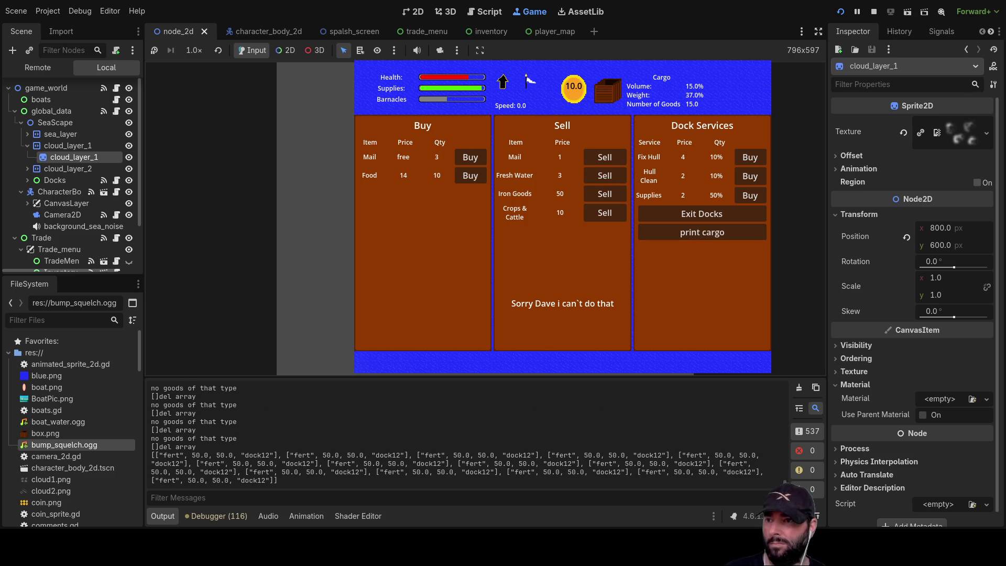
pyautogui.click(467, 159)
pyautogui.click(471, 174)
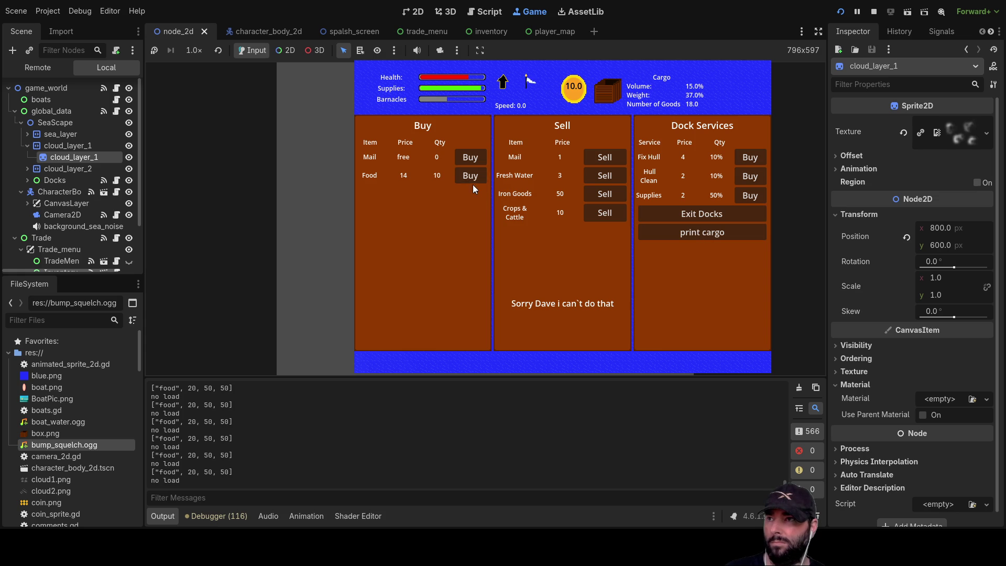
pyautogui.click(733, 213)
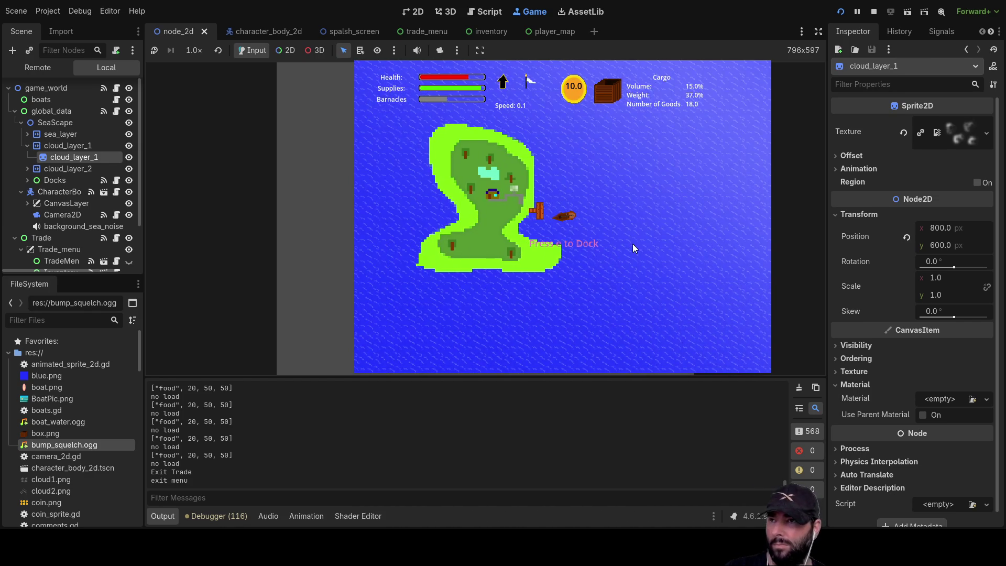
# Dock at the third island, take the free Mail, and sell cargo for coins.
pyautogui.press('e')
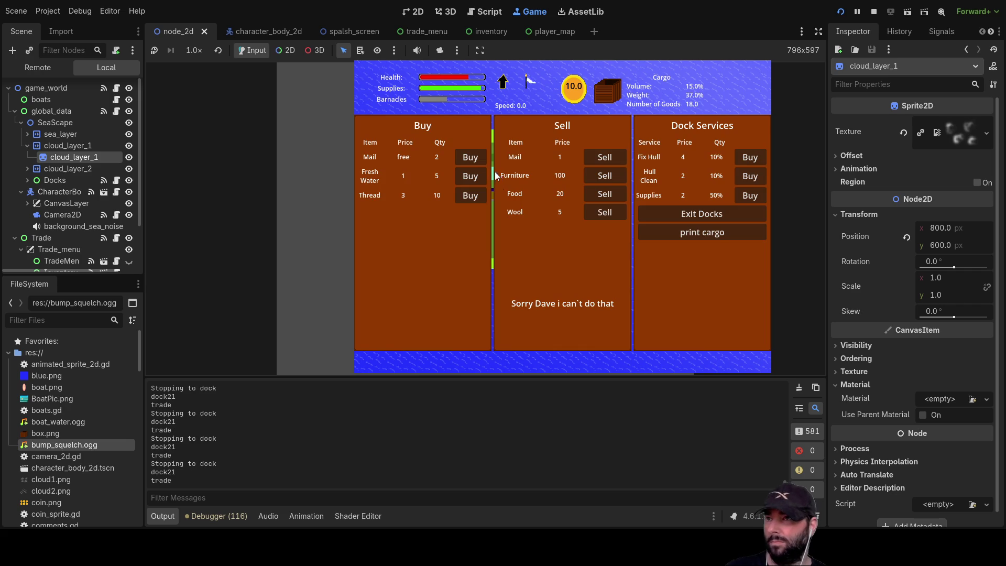
pyautogui.click(478, 157)
pyautogui.click(477, 157)
pyautogui.click(477, 157)
pyautogui.click(603, 157)
pyautogui.click(608, 155)
pyautogui.click(608, 158)
pyautogui.click(608, 159)
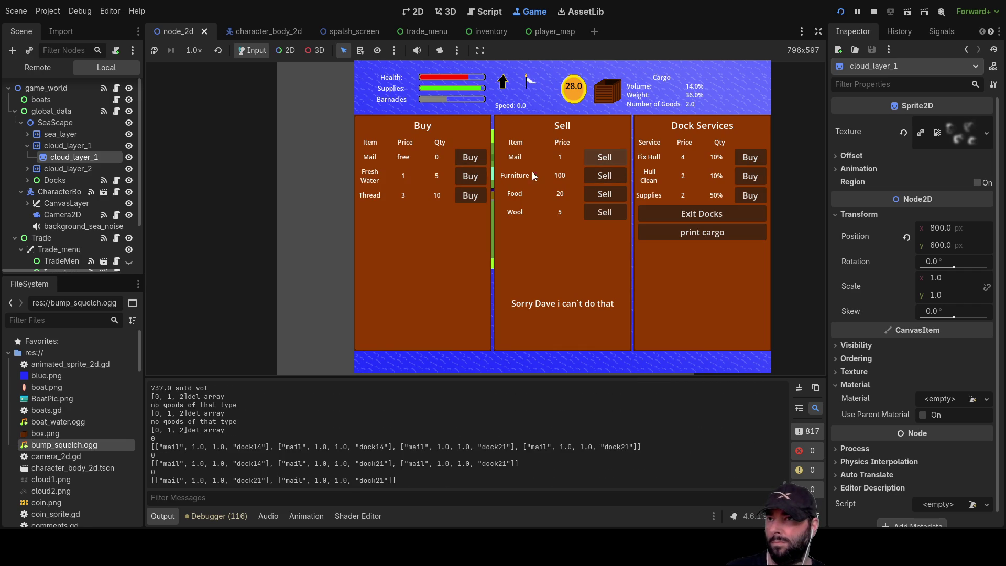
# Buy Fresh Water and several loads of Thread, then exit the docks.
pyautogui.click(473, 180)
pyautogui.click(473, 180)
pyautogui.click(473, 180)
pyautogui.click(473, 177)
pyautogui.click(473, 177)
pyautogui.click(468, 196)
pyautogui.click(467, 197)
pyautogui.click(468, 196)
pyautogui.click(468, 196)
pyautogui.click(467, 196)
pyautogui.click(467, 197)
pyautogui.click(468, 196)
pyautogui.click(469, 196)
pyautogui.click(469, 196)
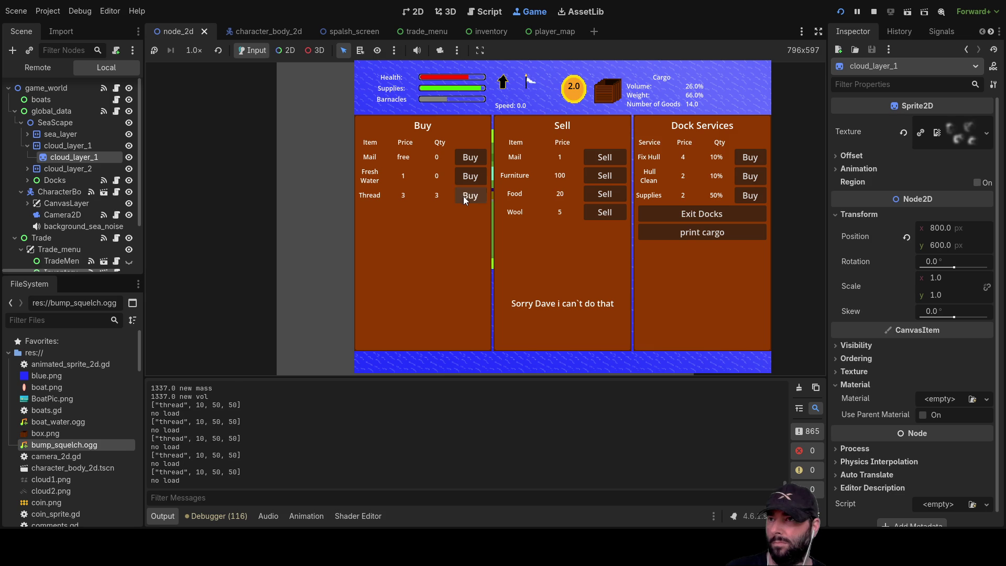
pyautogui.click(716, 219)
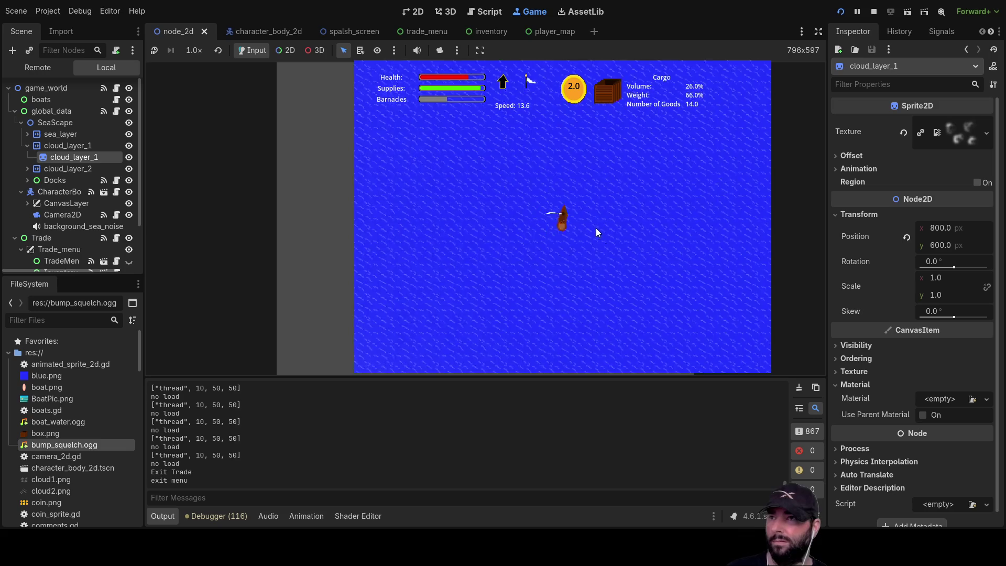
pyautogui.scroll(-5, 596, 228)
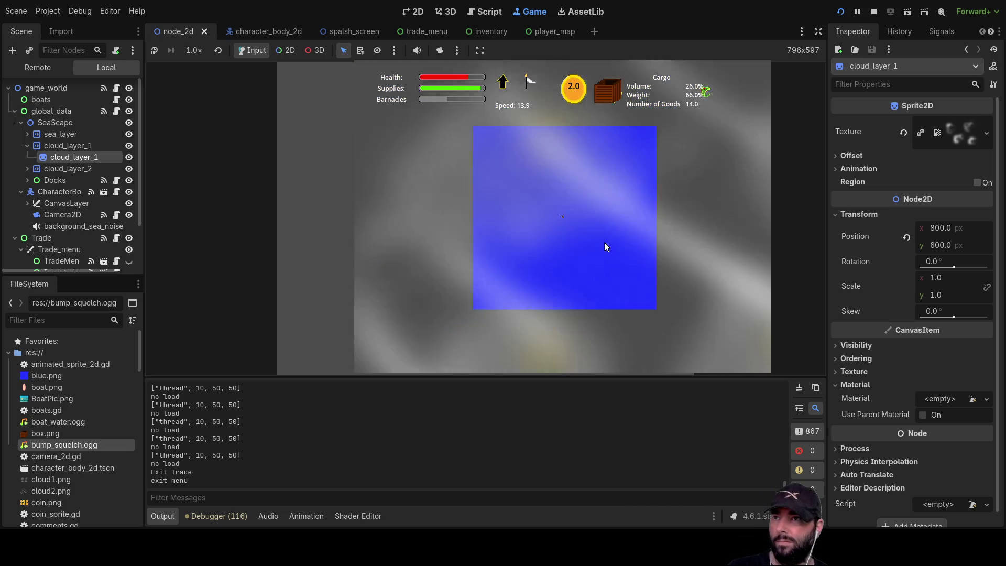
pyautogui.scroll(5, 604, 241)
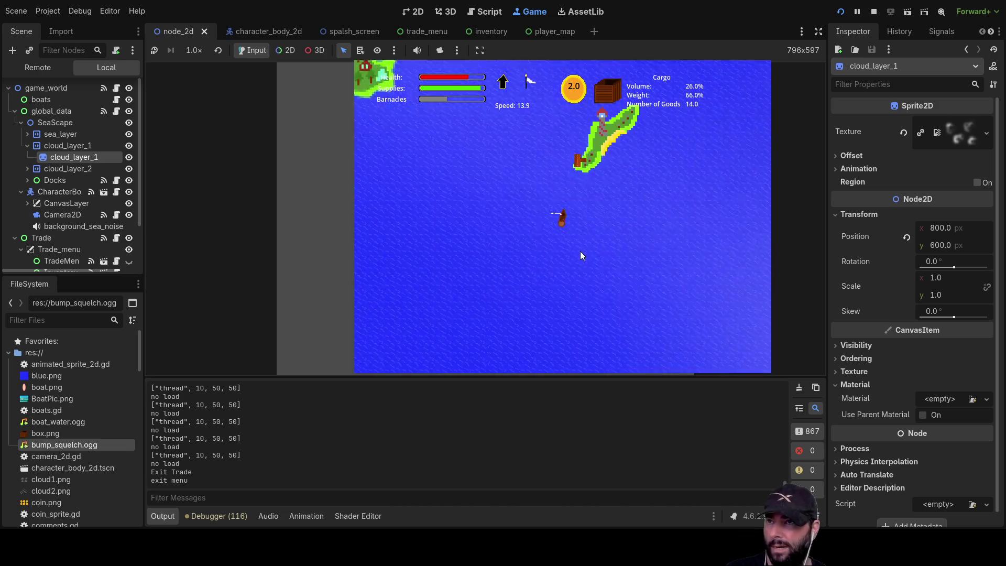
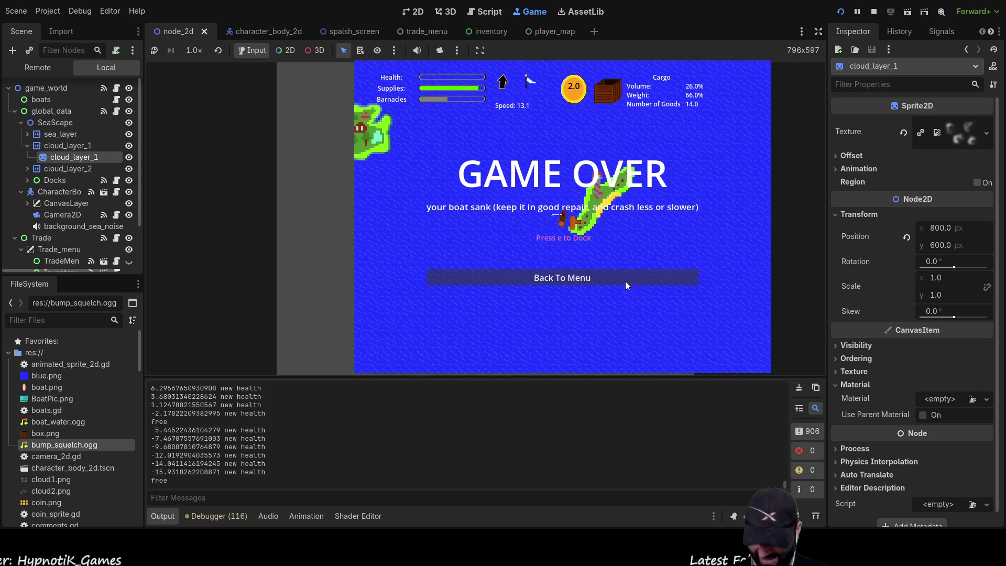
# Leave the Game Over screen for the main menu and start a new game with Play.
pyautogui.press('e')
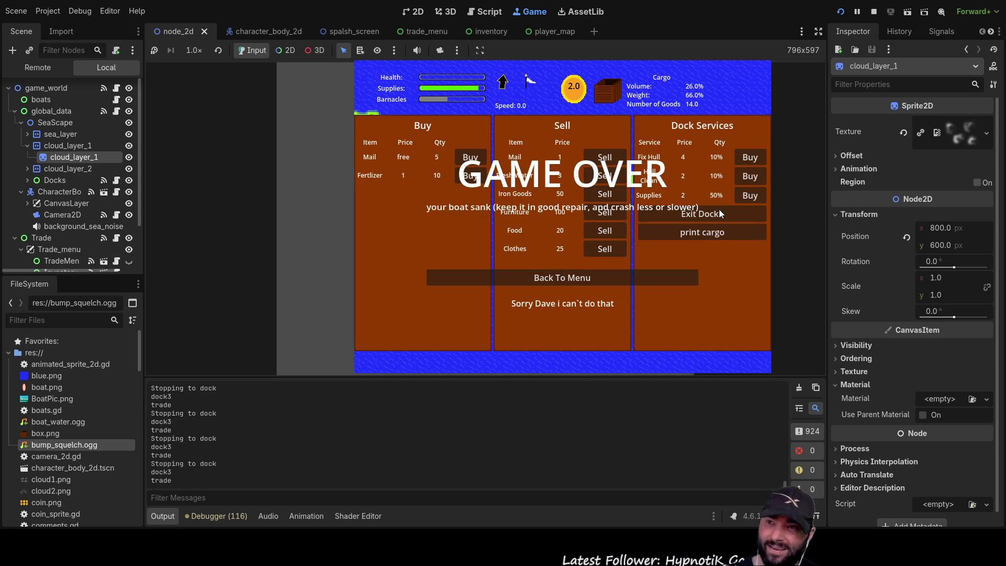
pyautogui.click(543, 279)
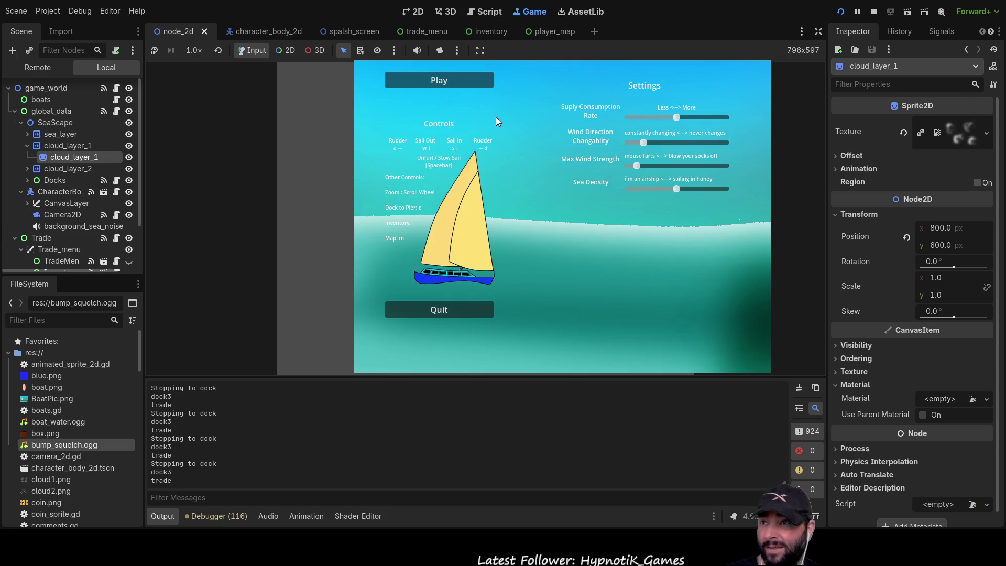
pyautogui.click(471, 81)
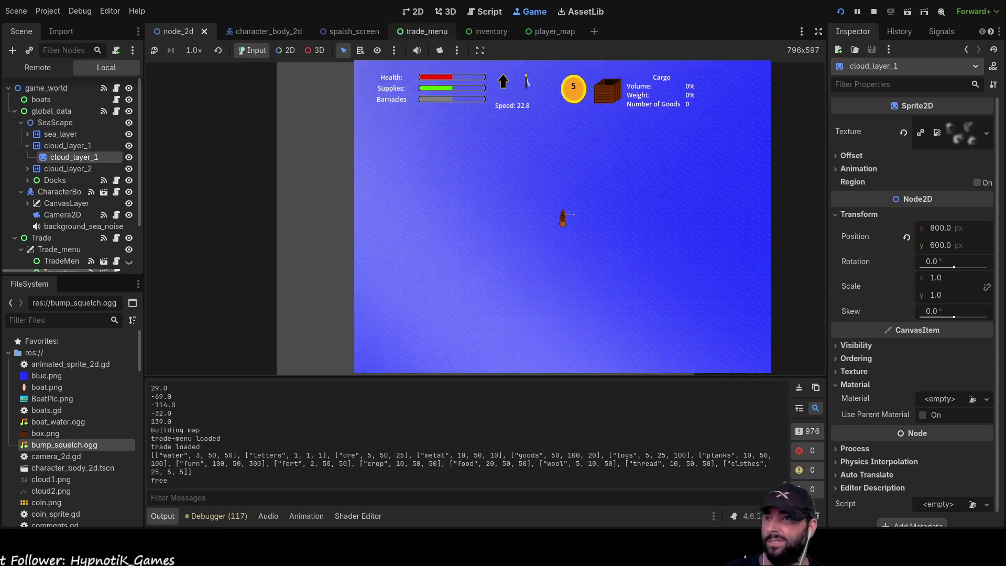
# Zoom the game view out and back in, then dock at the island.
pyautogui.scroll(-3, 580, 237)
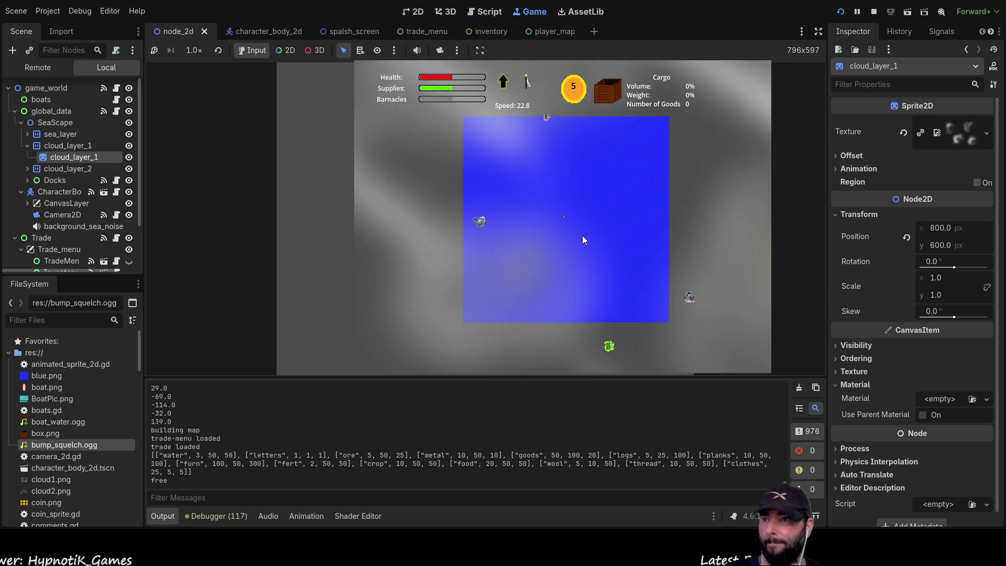
pyautogui.scroll(-5, 582, 241)
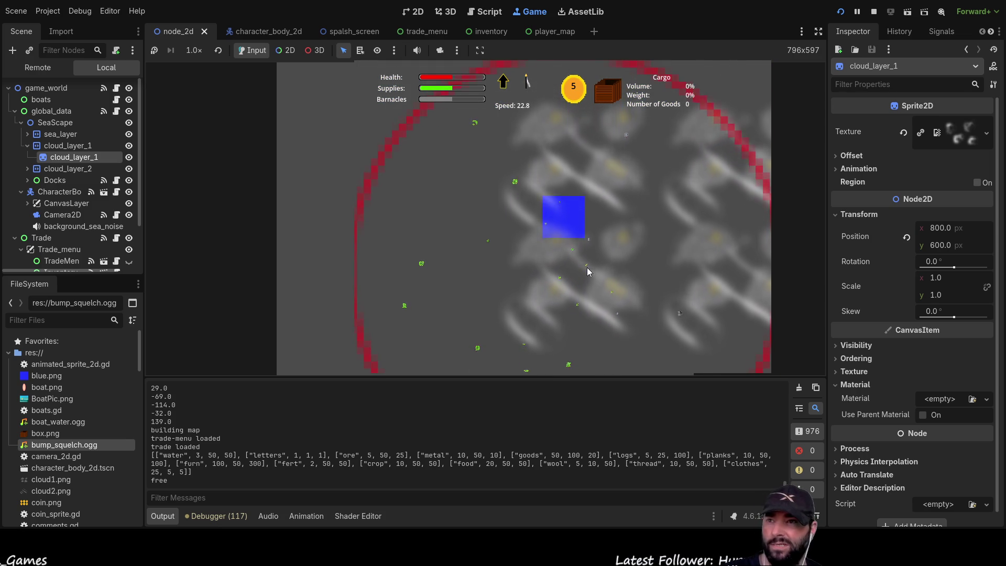
pyautogui.scroll(6, 621, 269)
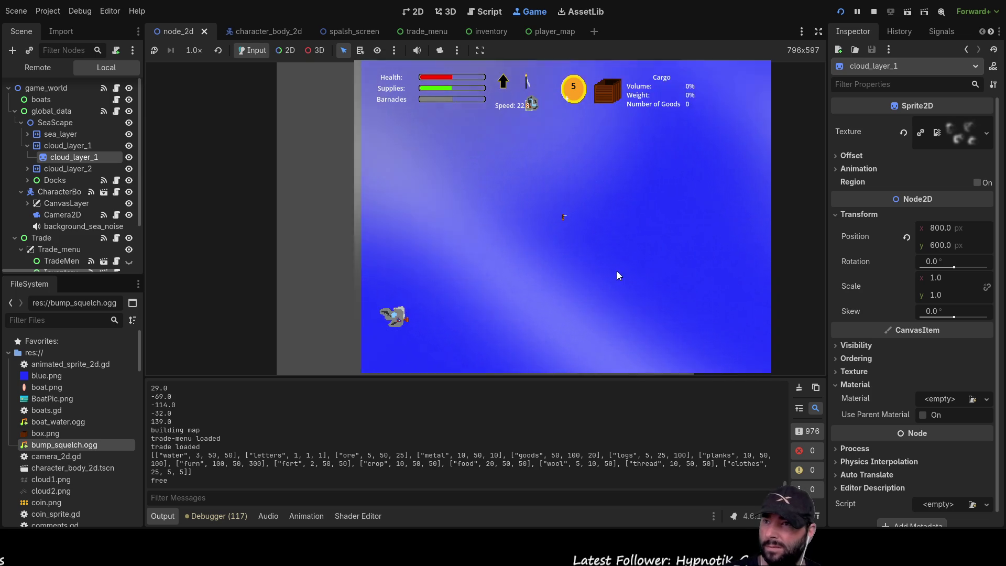
pyautogui.scroll(1, 615, 270)
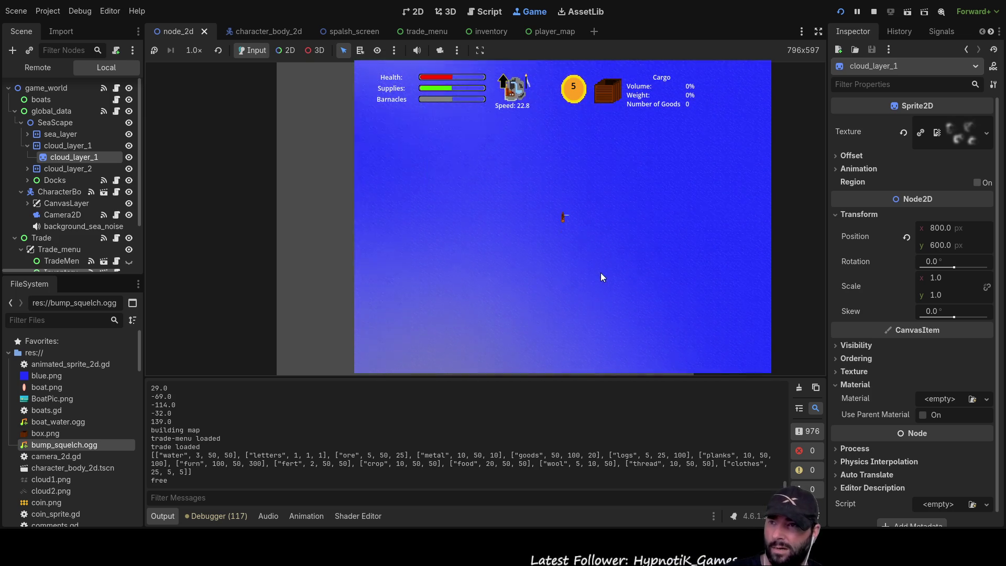
pyautogui.scroll(-3, 604, 278)
pyautogui.scroll(3, 608, 277)
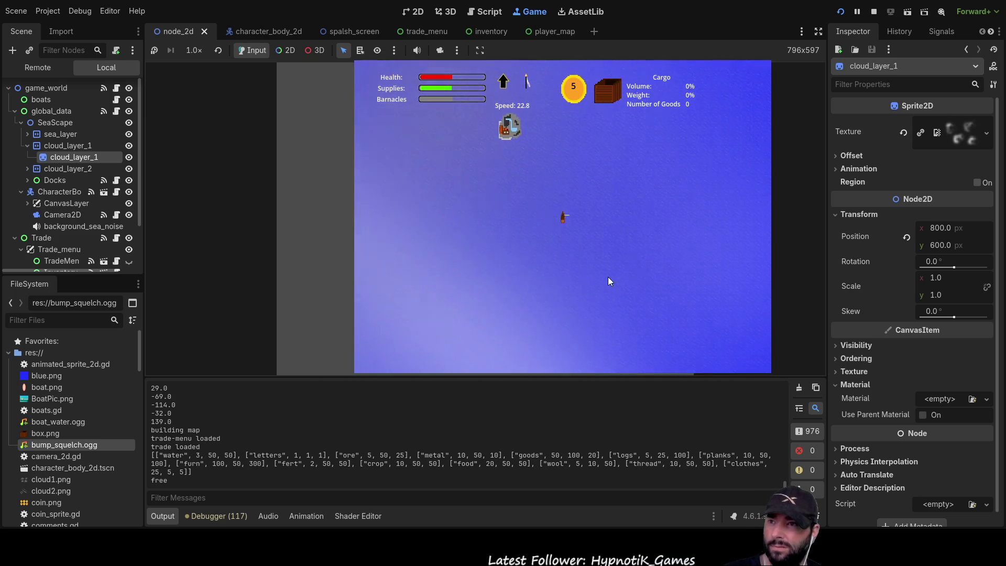
pyautogui.scroll(3, 608, 277)
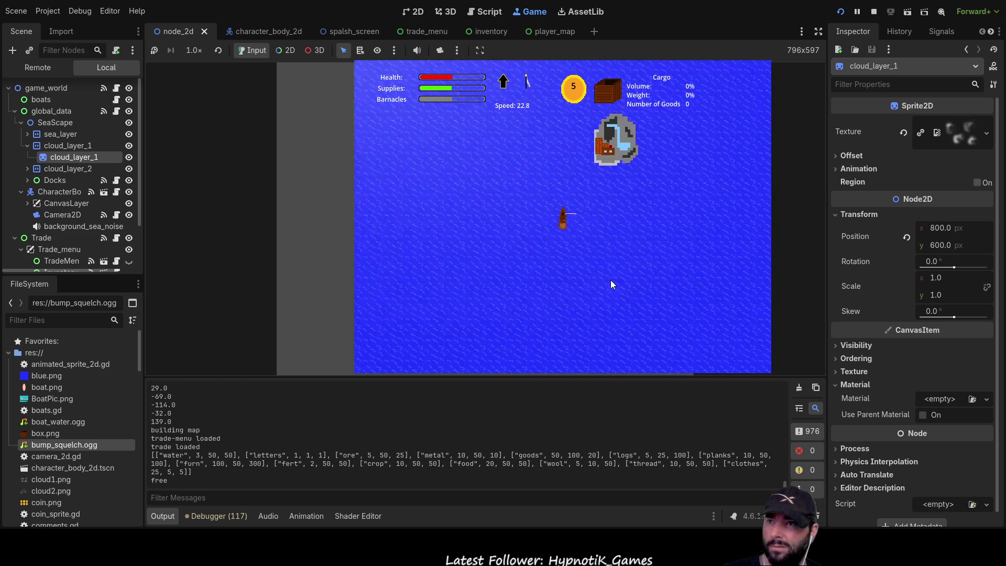
pyautogui.press('e')
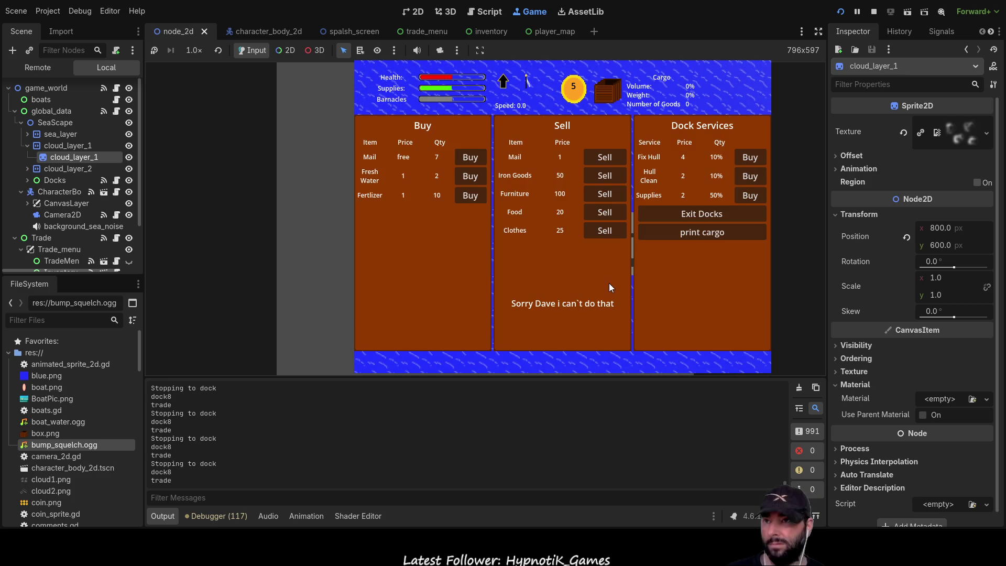
# Buy out all the dock's mail, fresh water and fertilizer.
pyautogui.click(482, 157)
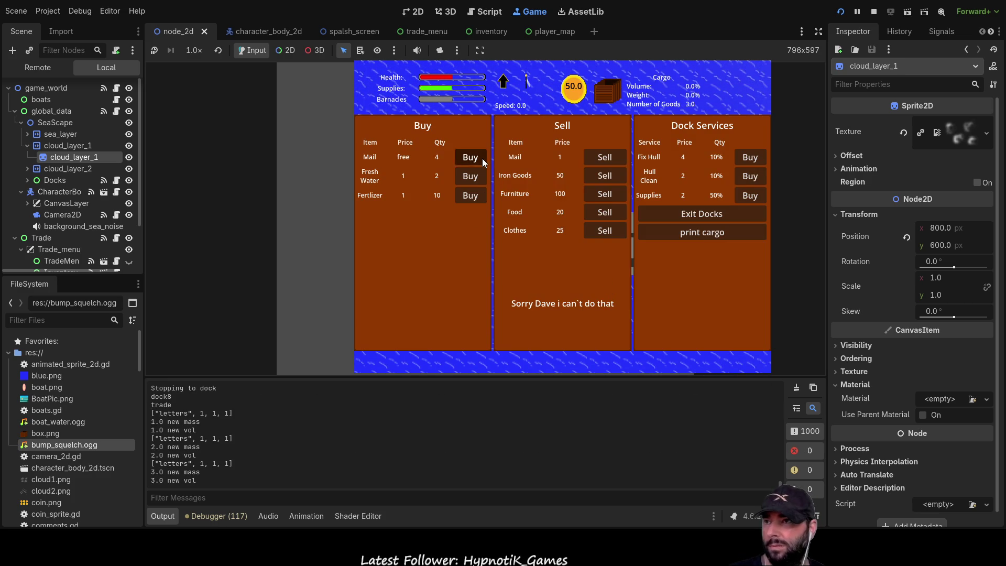
pyautogui.doubleClick(477, 179)
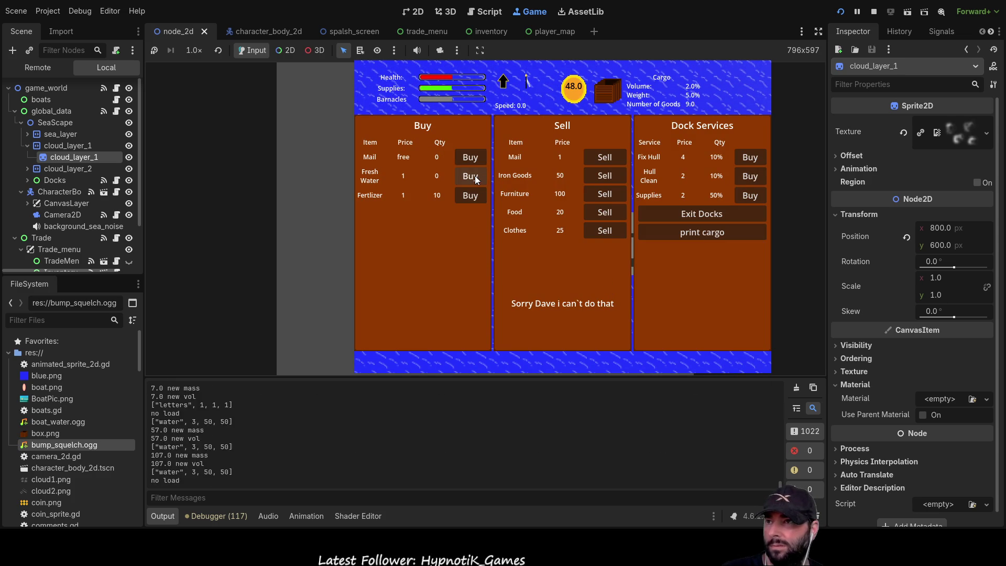
pyautogui.doubleClick(471, 201)
pyautogui.doubleClick(471, 200)
pyautogui.doubleClick(467, 198)
pyautogui.doubleClick(467, 197)
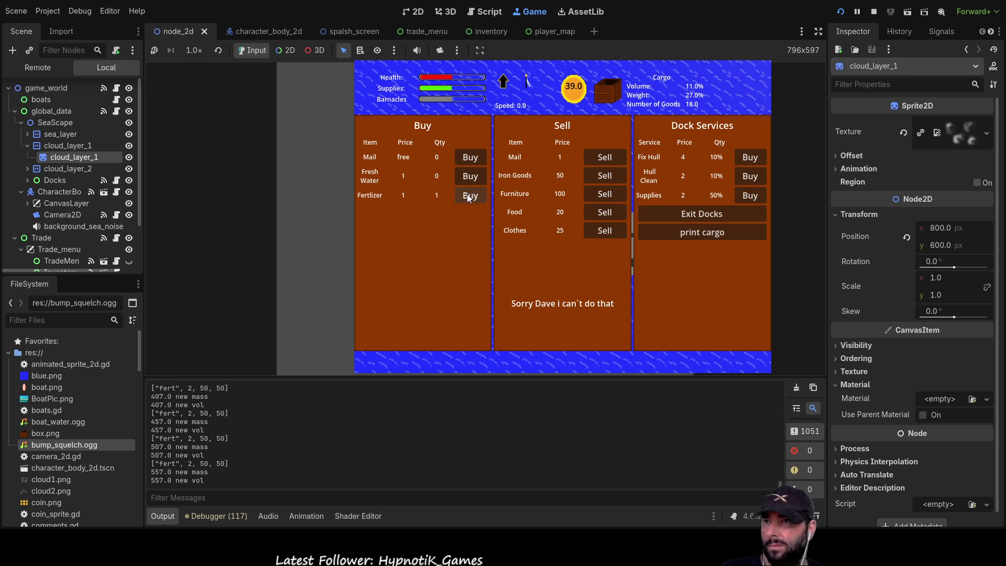
pyautogui.doubleClick(468, 194)
pyautogui.tripleClick(467, 194)
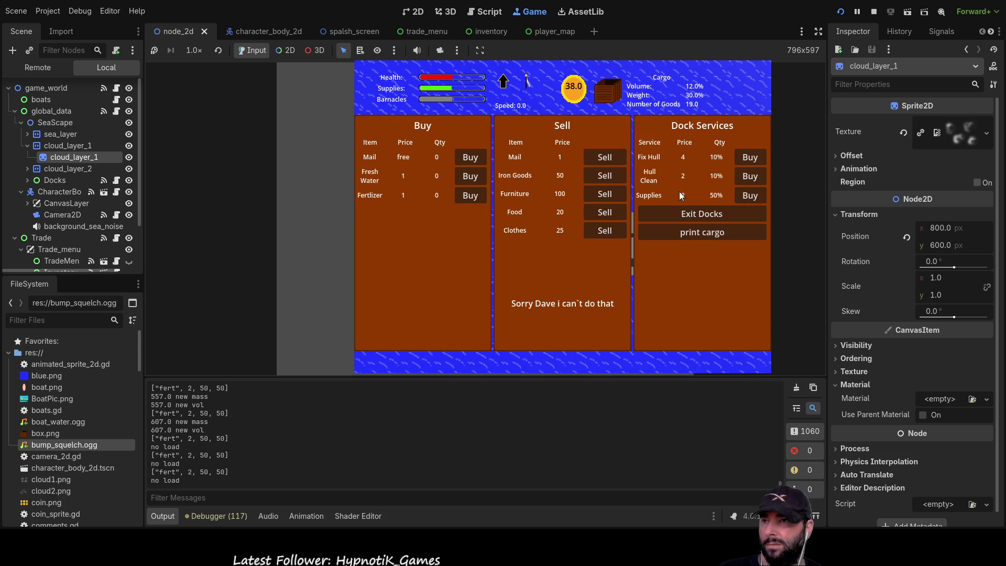
# Try selling goods not aboard, then exit the docks with 38.0 coins and 19 goods.
pyautogui.tripleClick(598, 158)
pyautogui.tripleClick(604, 158)
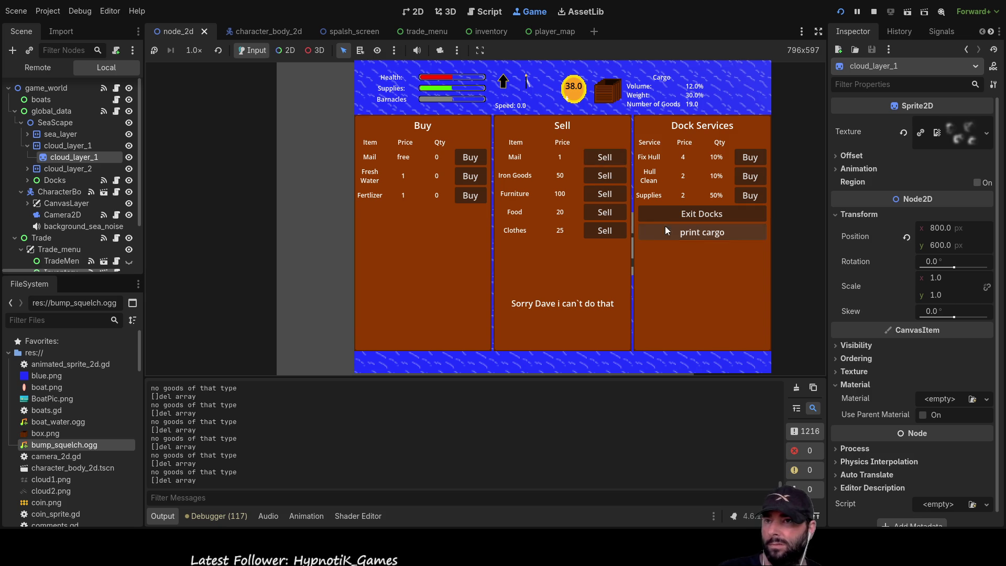
pyautogui.click(668, 216)
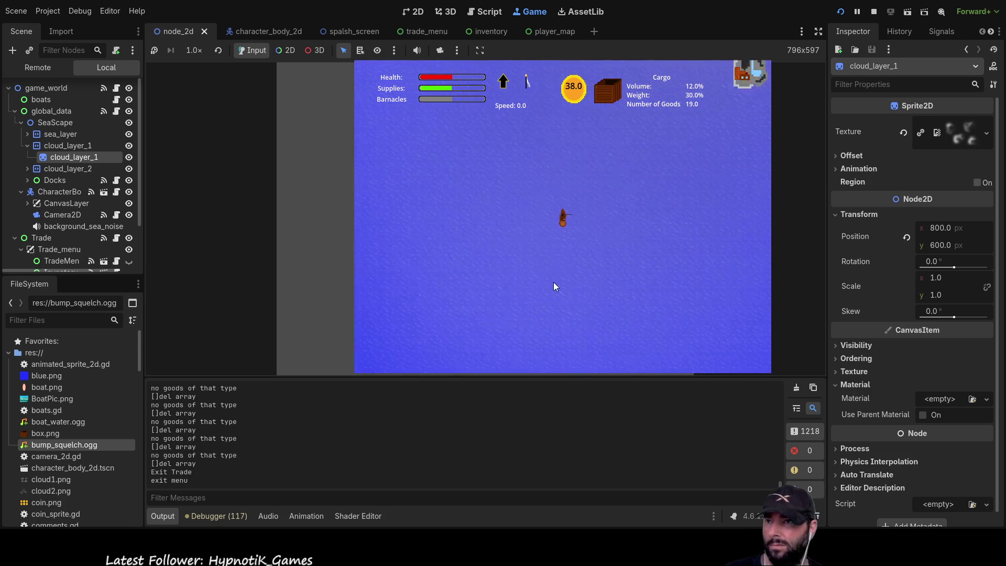
# Check the island map, adjust the zoom, and dock at the next island.
pyautogui.scroll(-5, 552, 279)
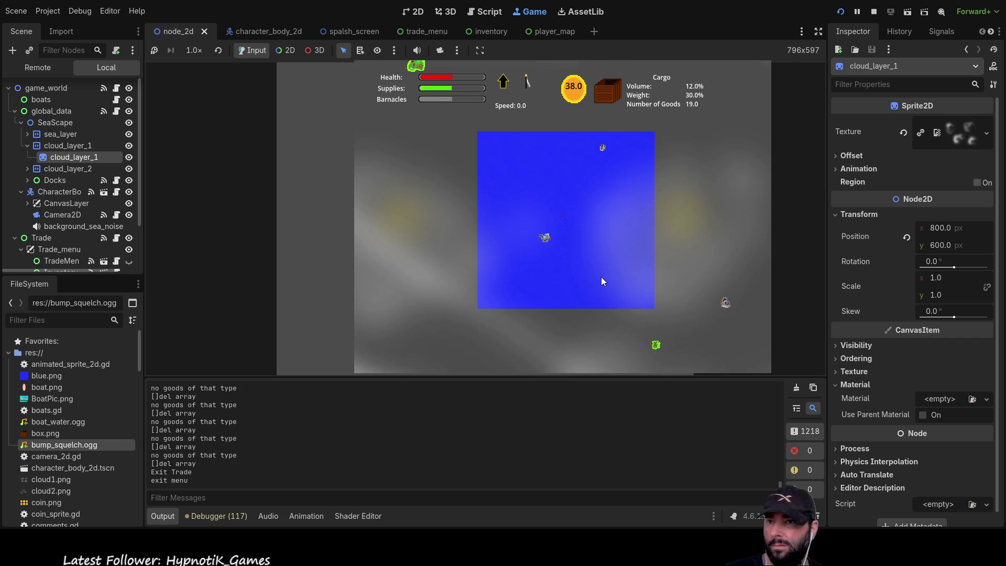
pyautogui.scroll(5, 596, 281)
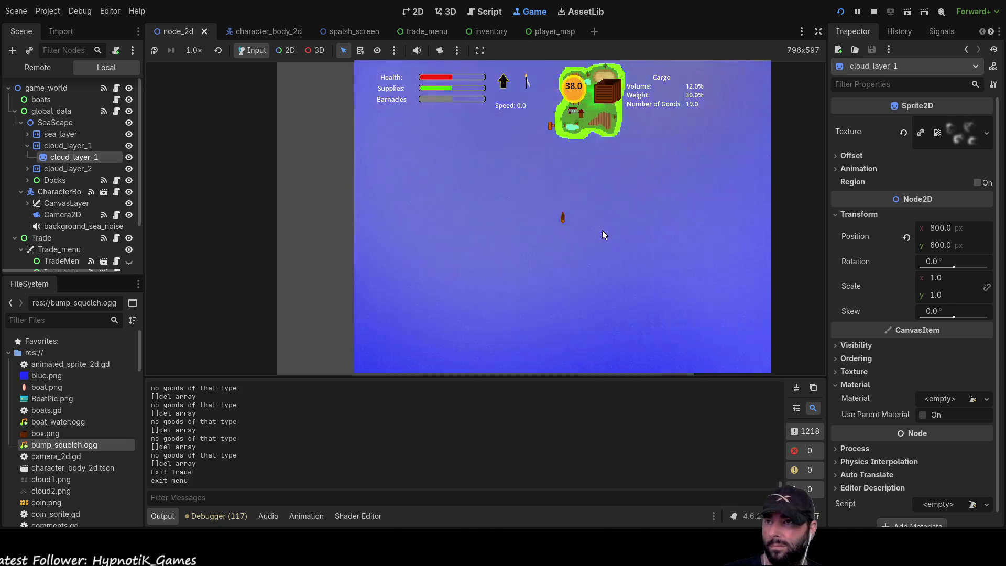
pyautogui.scroll(3, 602, 231)
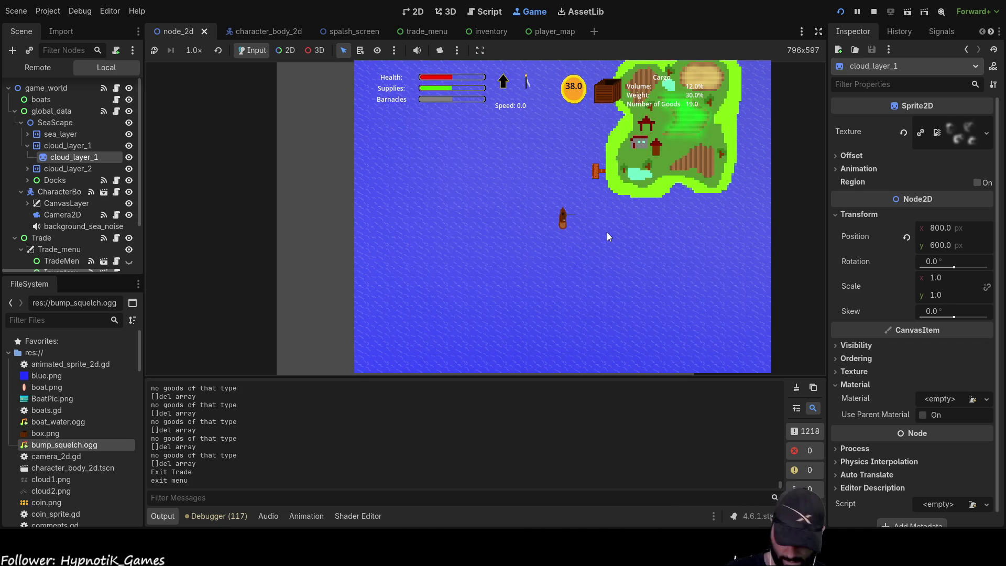
pyautogui.press('m')
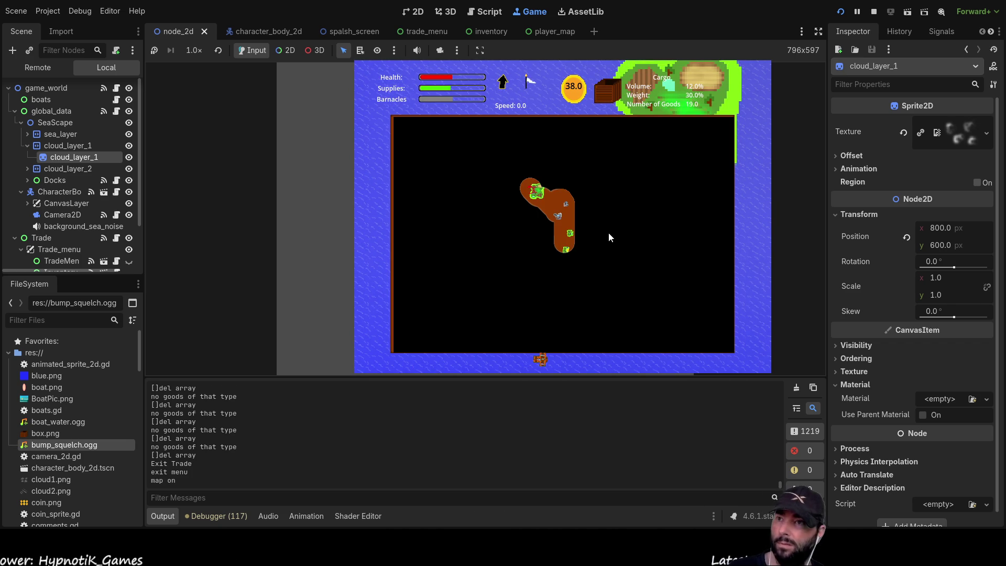
pyautogui.press('m')
pyautogui.scroll(2, 632, 229)
pyautogui.scroll(2, 632, 230)
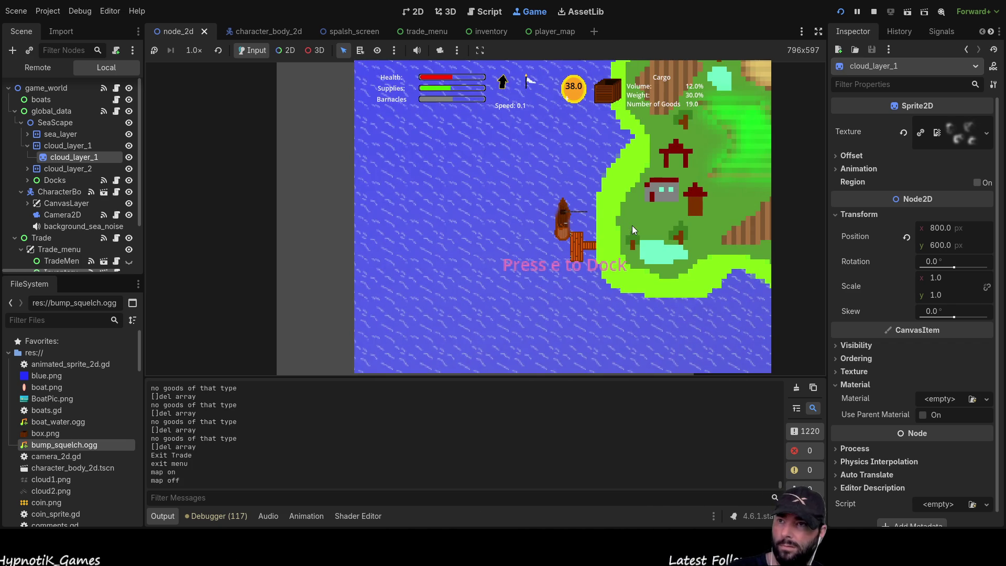
pyautogui.scroll(-3, 632, 225)
pyautogui.press('e')
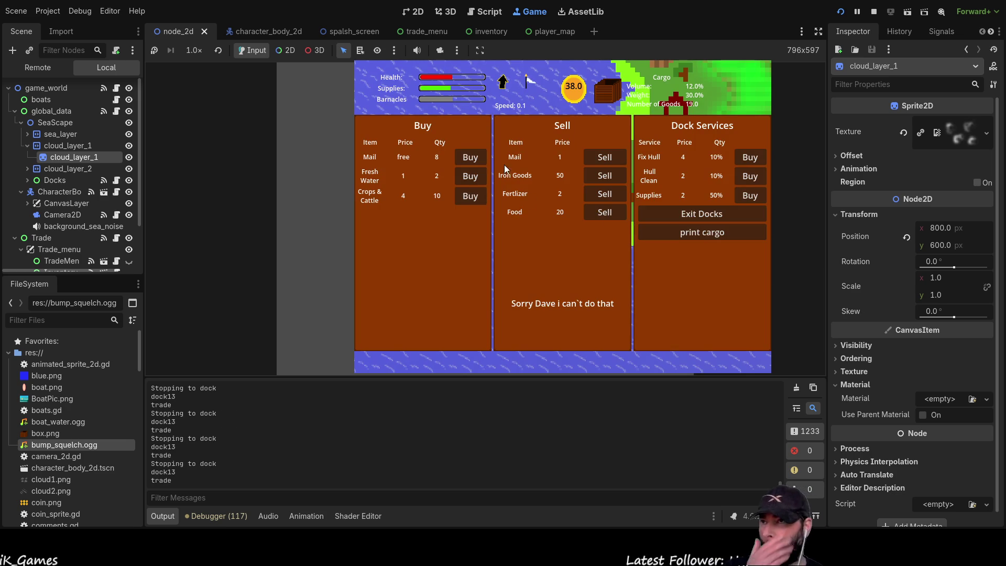
# Sell the carried mail and all the fertilizer at this dock.
pyautogui.click(603, 158)
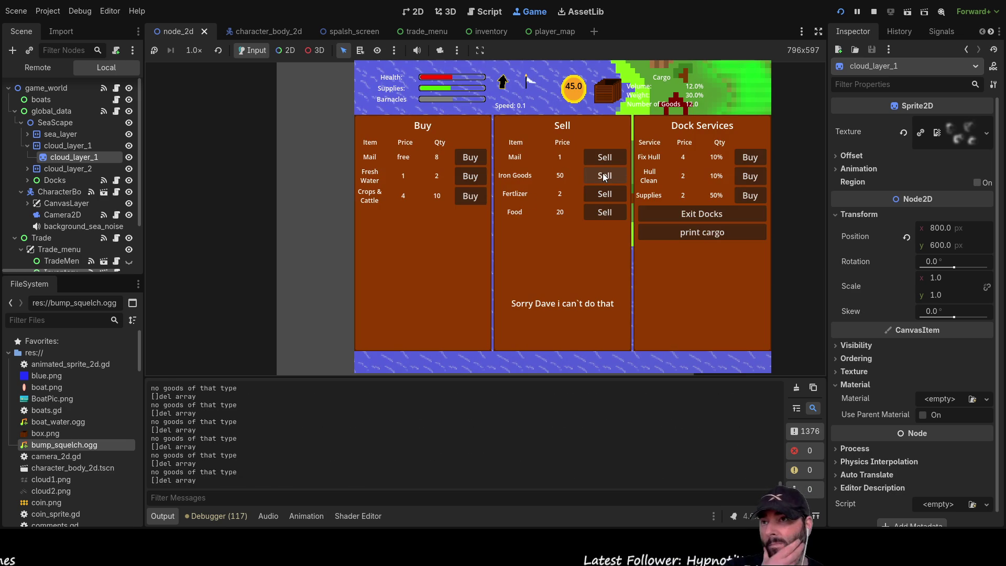
pyautogui.click(603, 194)
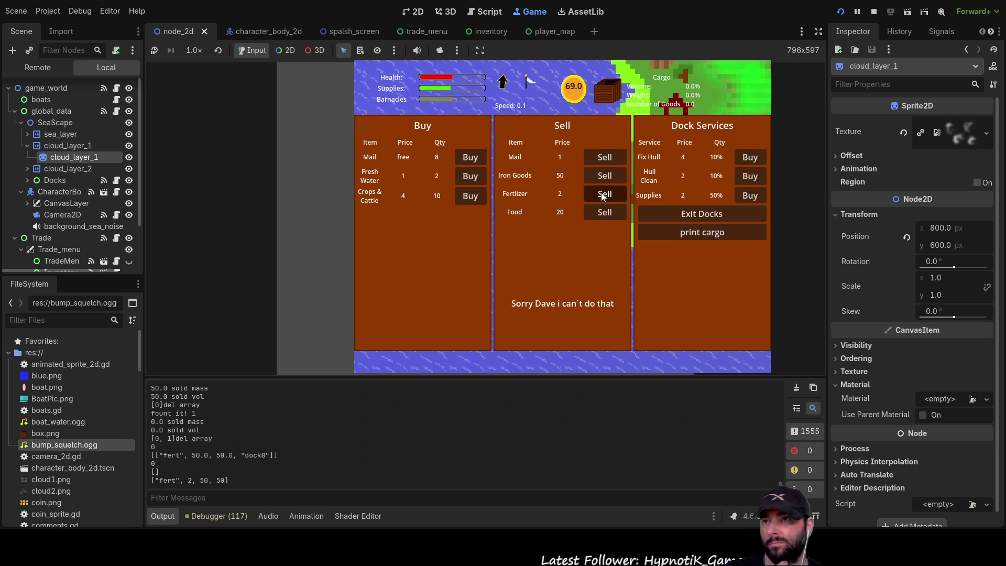
pyautogui.click(603, 195)
pyautogui.click(599, 213)
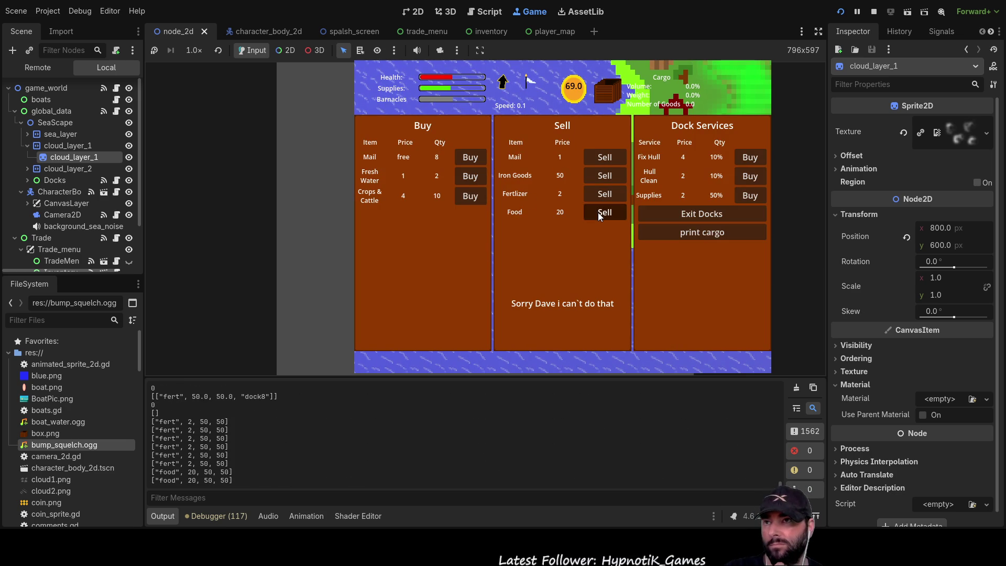
# Buy the island's mail, fresh water and Crops & Cattle, then leave and view the cargo hold.
pyautogui.click(482, 157)
pyautogui.click(481, 158)
pyautogui.click(482, 157)
pyautogui.click(481, 157)
pyautogui.click(481, 157)
pyautogui.click(481, 157)
pyautogui.click(482, 157)
pyautogui.click(481, 157)
pyautogui.click(471, 176)
pyautogui.click(471, 176)
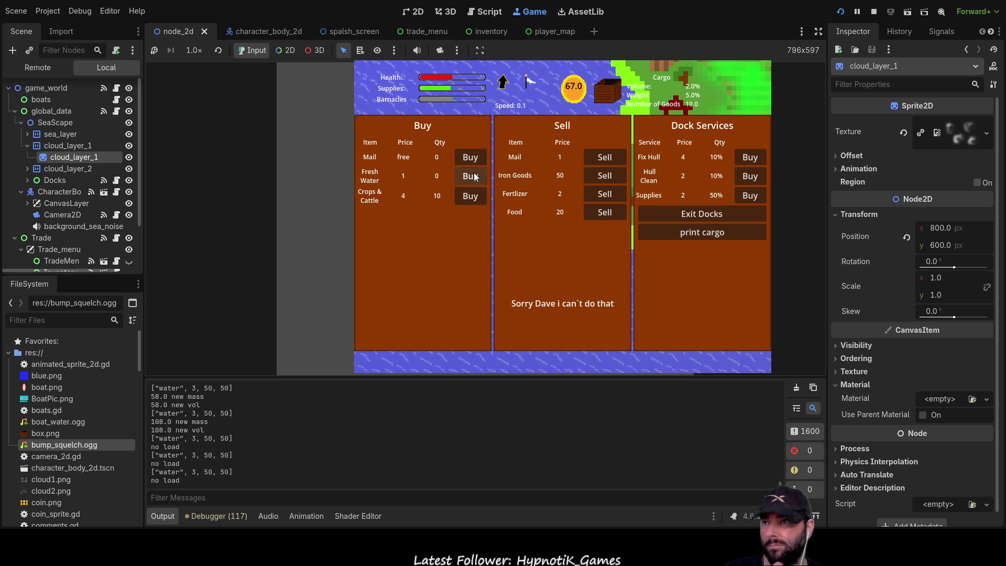
pyautogui.click(469, 199)
pyautogui.click(470, 198)
pyautogui.click(470, 196)
pyautogui.click(470, 196)
pyautogui.click(470, 196)
pyautogui.click(470, 196)
pyautogui.click(470, 196)
pyautogui.click(471, 196)
pyautogui.click(470, 196)
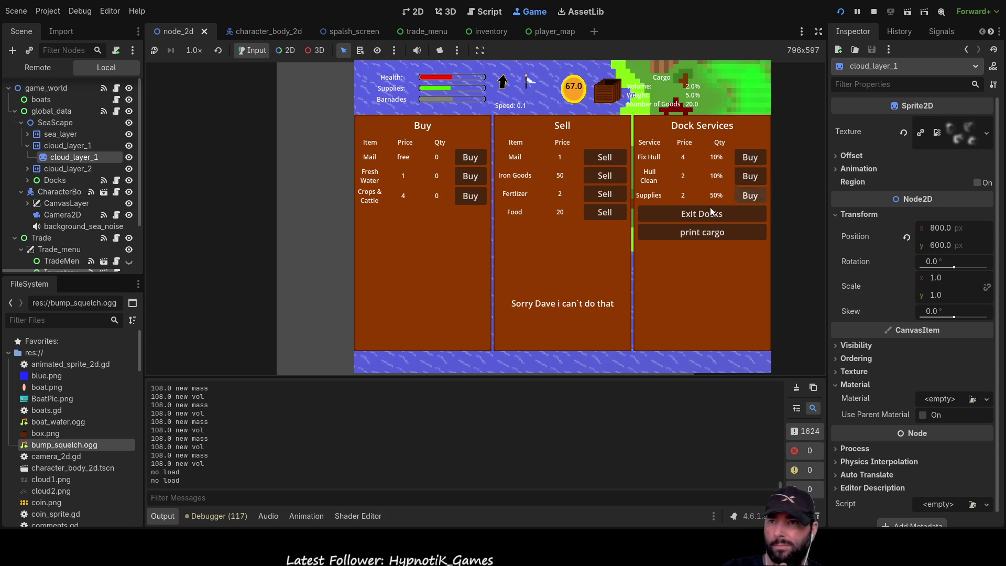
pyautogui.click(687, 212)
pyautogui.press('i')
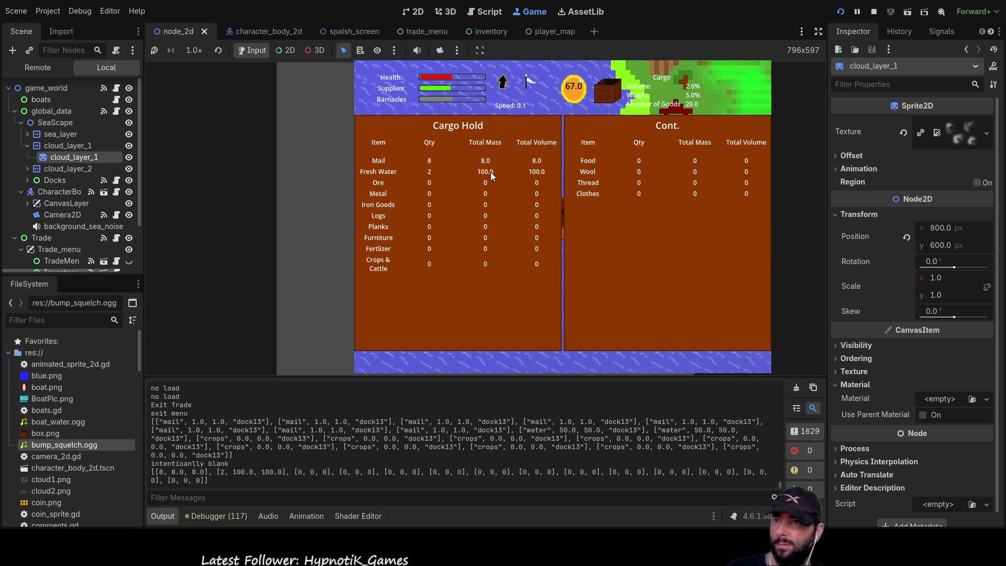
# Close the cargo hold, sail up to the island and dock.
pyautogui.press('i')
pyautogui.scroll(-5, 583, 243)
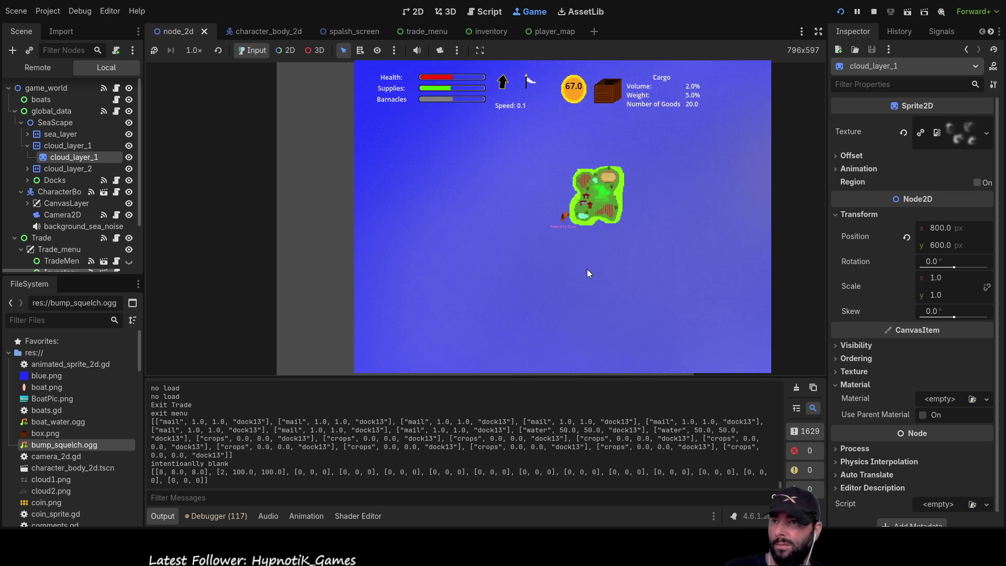
pyautogui.scroll(-5, 587, 269)
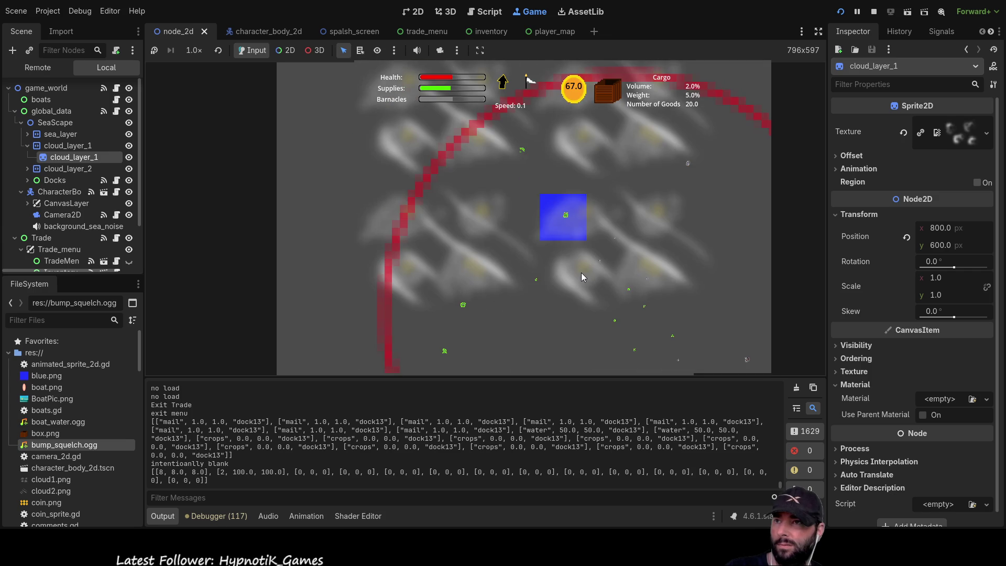
pyautogui.scroll(10, 579, 268)
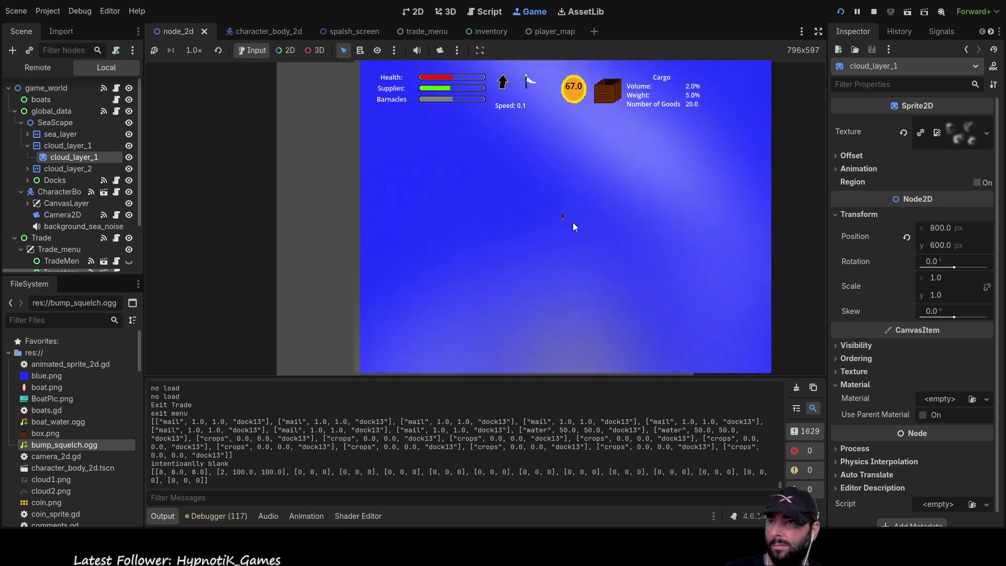
pyautogui.scroll(5, 573, 222)
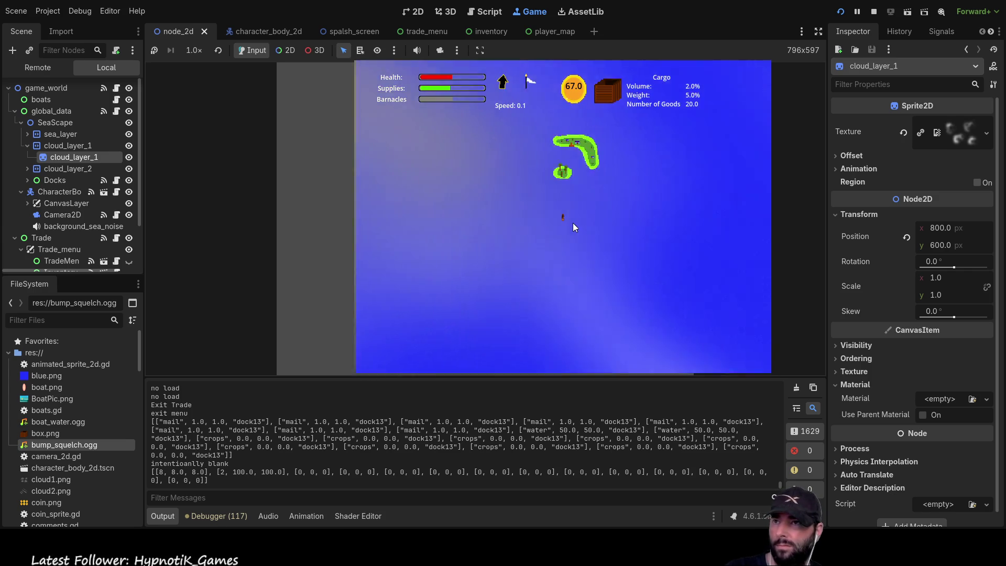
pyautogui.press('w')
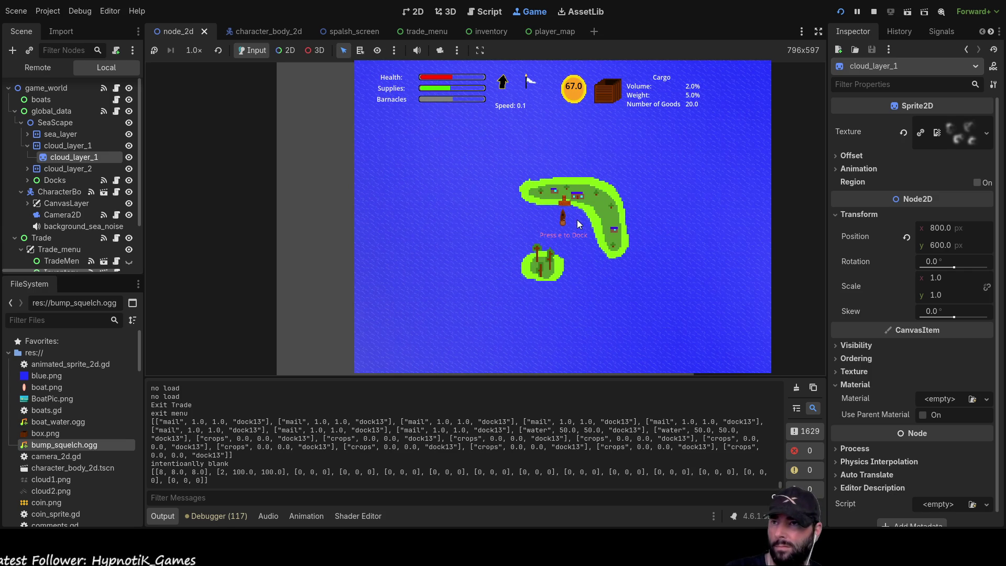
pyautogui.press('e')
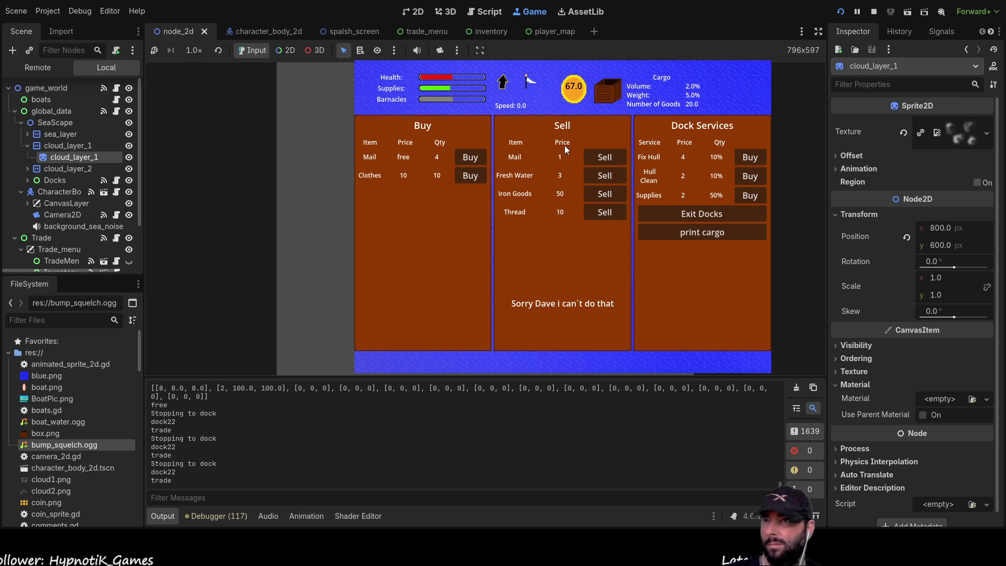
# Sell the Mail and Fresh Water cargo at the dock.
pyautogui.click(614, 157)
pyautogui.click(614, 157)
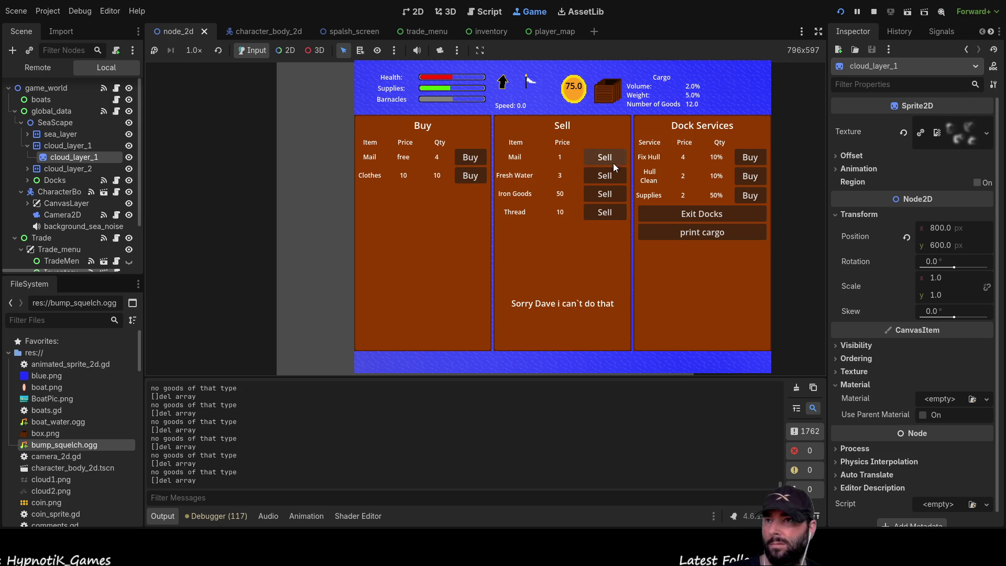
pyautogui.click(608, 172)
pyautogui.click(608, 173)
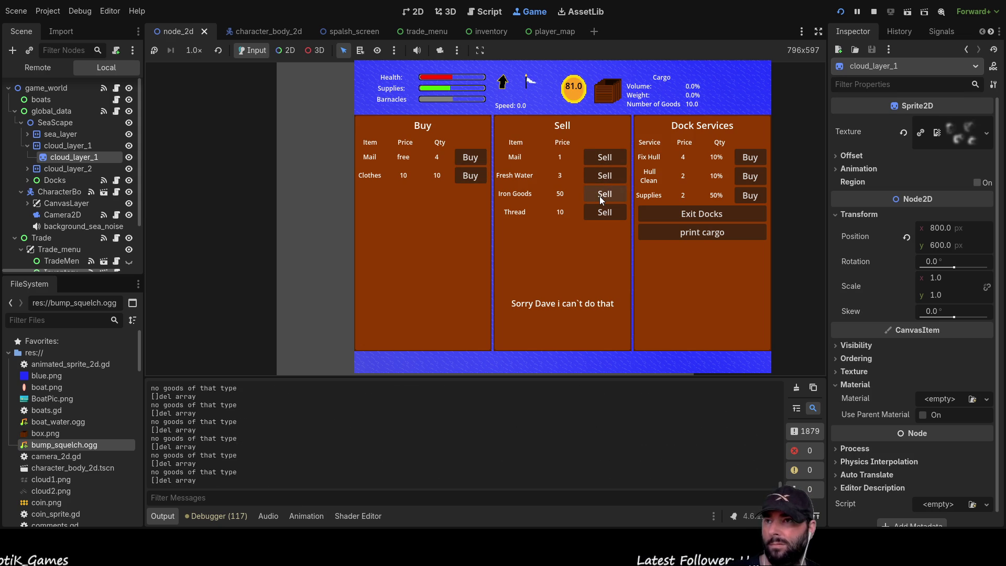
# Take the free Mail and buy Clothes until coins reach 1.0, then leave the dock.
pyautogui.click(471, 156)
pyautogui.click(471, 156)
pyautogui.click(472, 156)
pyautogui.click(472, 156)
pyautogui.click(472, 155)
pyautogui.click(477, 178)
pyautogui.click(476, 179)
pyautogui.click(476, 178)
pyautogui.click(476, 178)
pyautogui.click(474, 178)
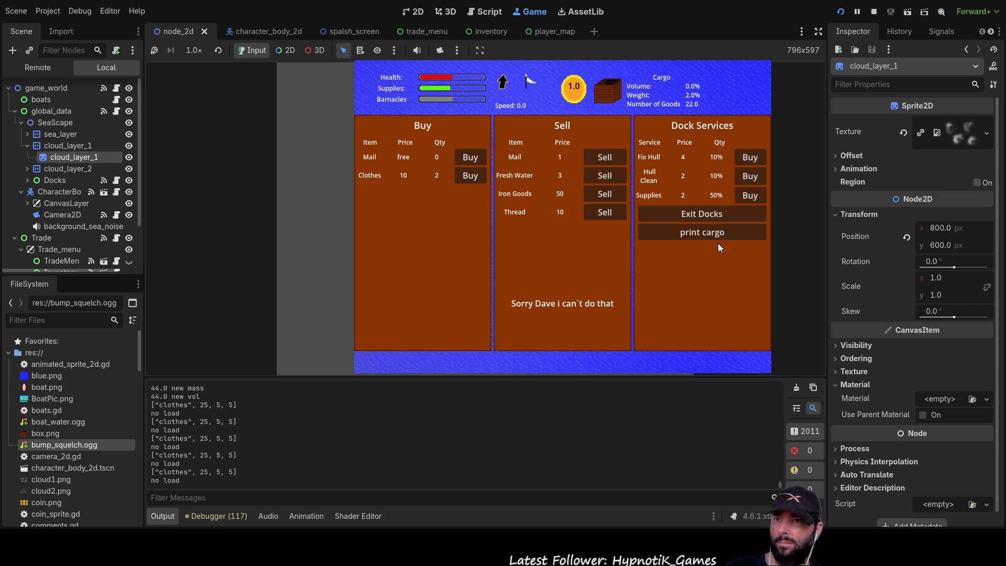
pyautogui.click(710, 214)
pyautogui.scroll(-5, 642, 270)
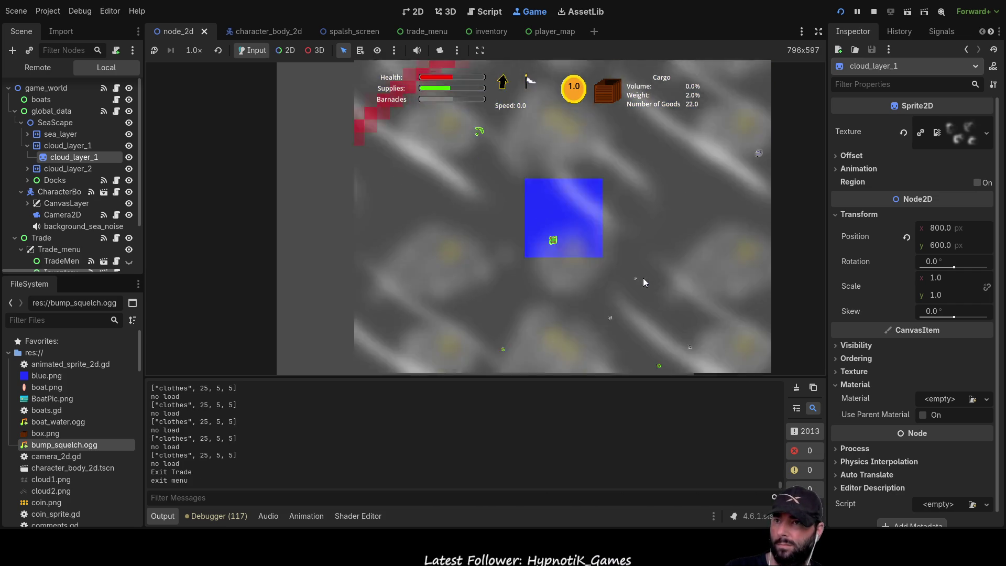
# Dock and sell all the Mail and Clothes, raising coins to 215.0.
pyautogui.scroll(4, 641, 275)
pyautogui.scroll(6, 641, 273)
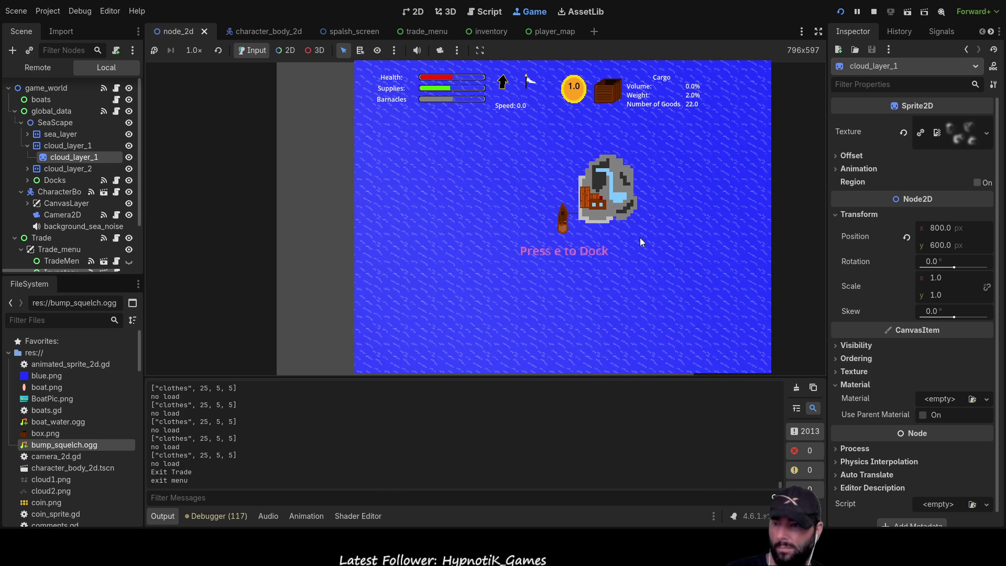
pyautogui.press('e')
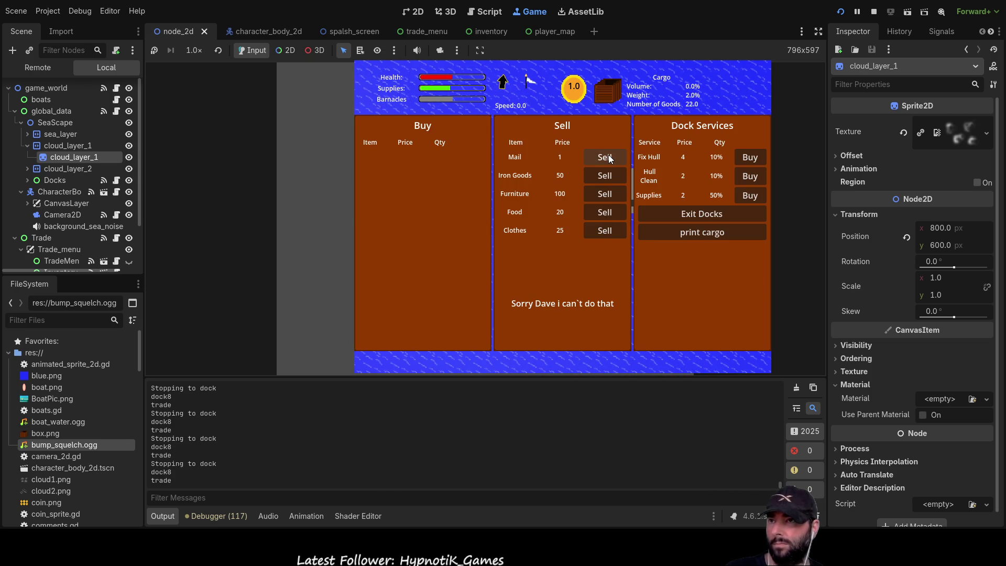
pyautogui.click(608, 158)
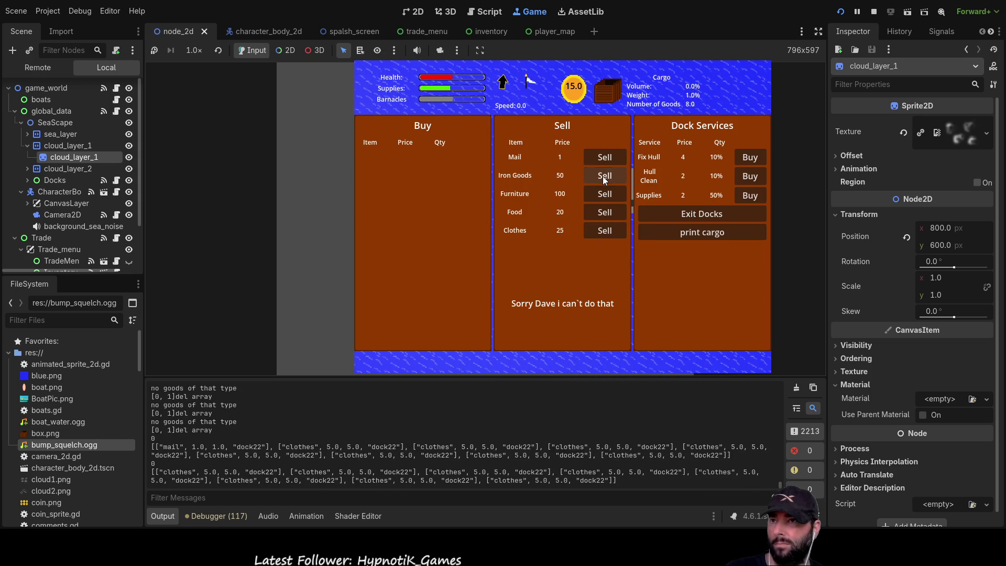
pyautogui.click(605, 176)
pyautogui.click(604, 195)
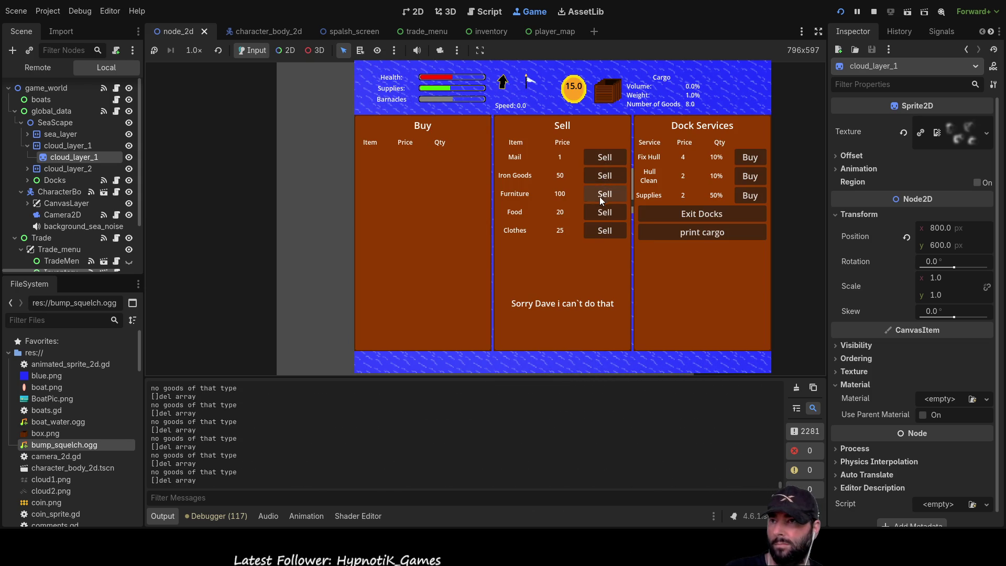
pyautogui.click(599, 237)
pyautogui.click(600, 233)
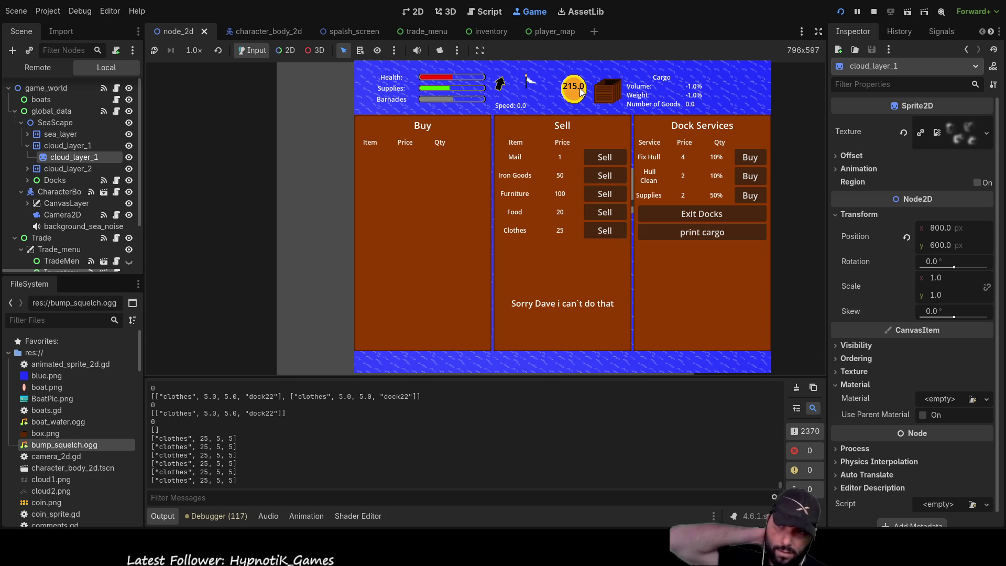
# Exit the docks and zoom out to look at the map edge.
pyautogui.click(683, 217)
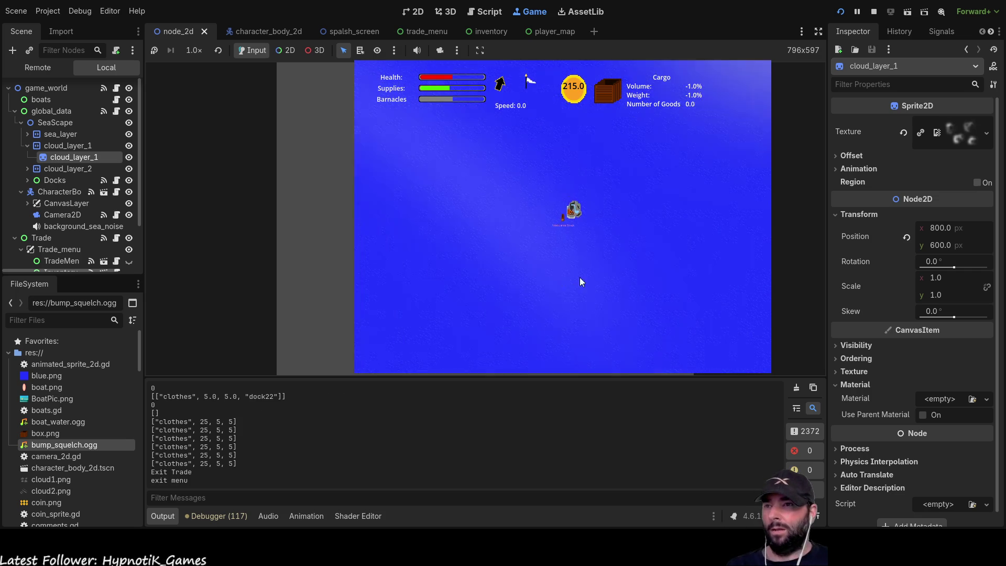
pyautogui.scroll(-5, 562, 251)
pyautogui.scroll(-3, 579, 264)
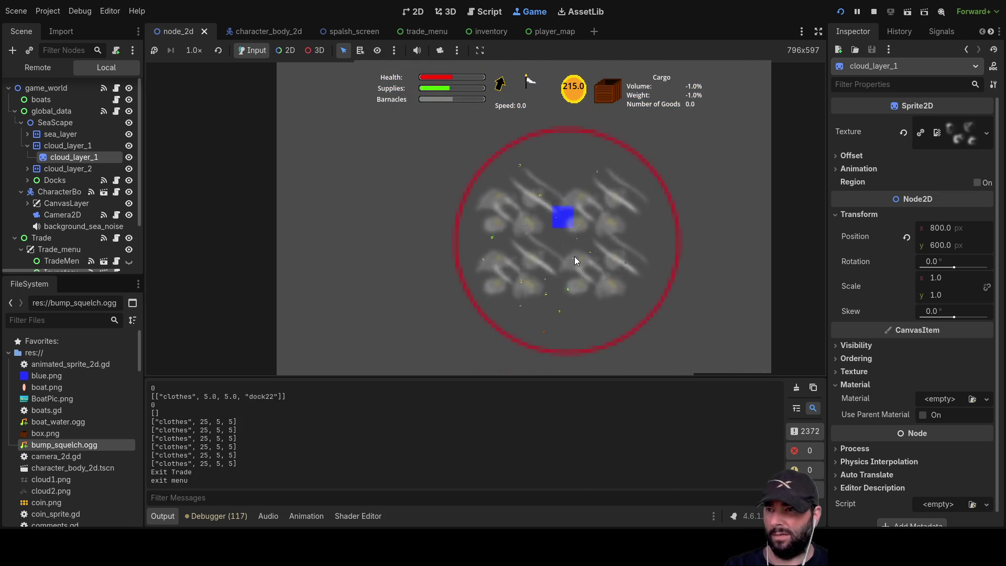
pyautogui.scroll(8, 574, 257)
pyautogui.scroll(3, 570, 268)
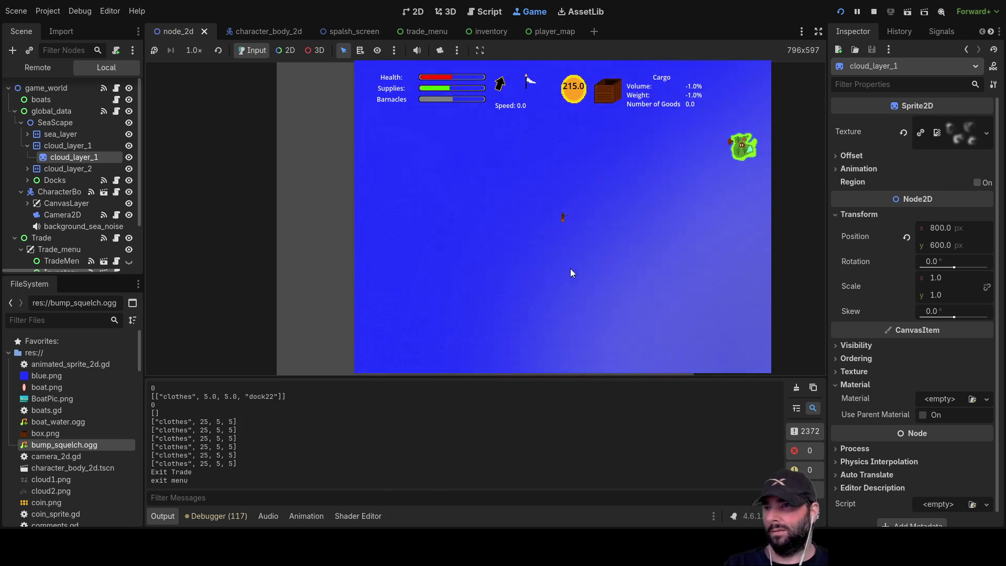
pyautogui.scroll(-5, 573, 269)
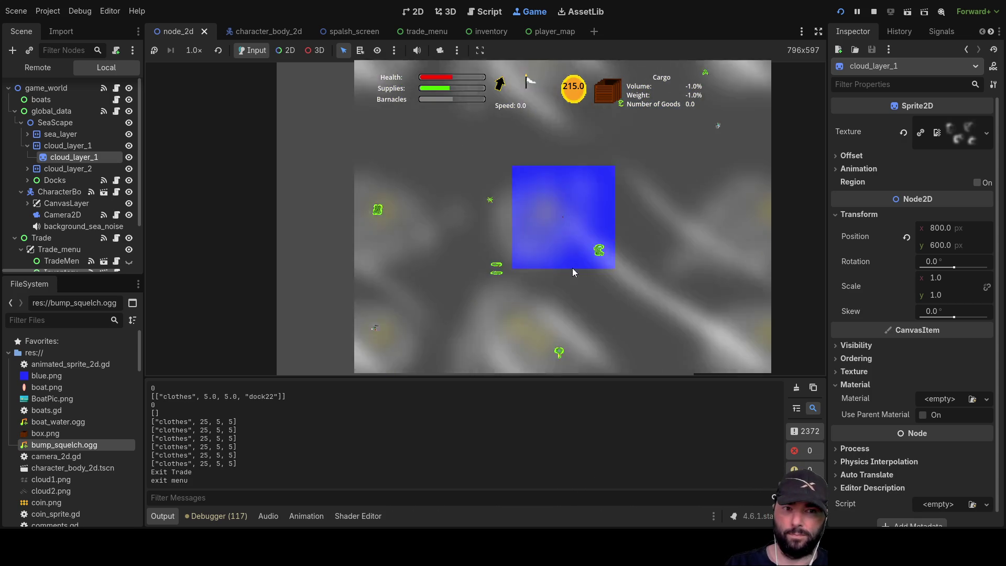
# Dock at the island, take the 4 free mail aboard, confirm it in the cargo hold, and leave.
pyautogui.scroll(5, 573, 268)
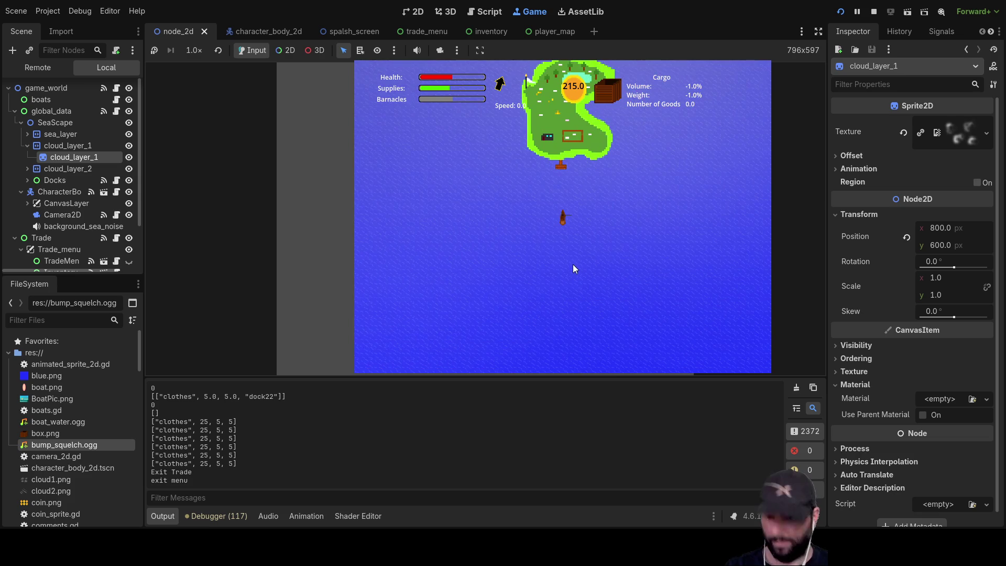
pyautogui.press('i')
pyautogui.press('i')
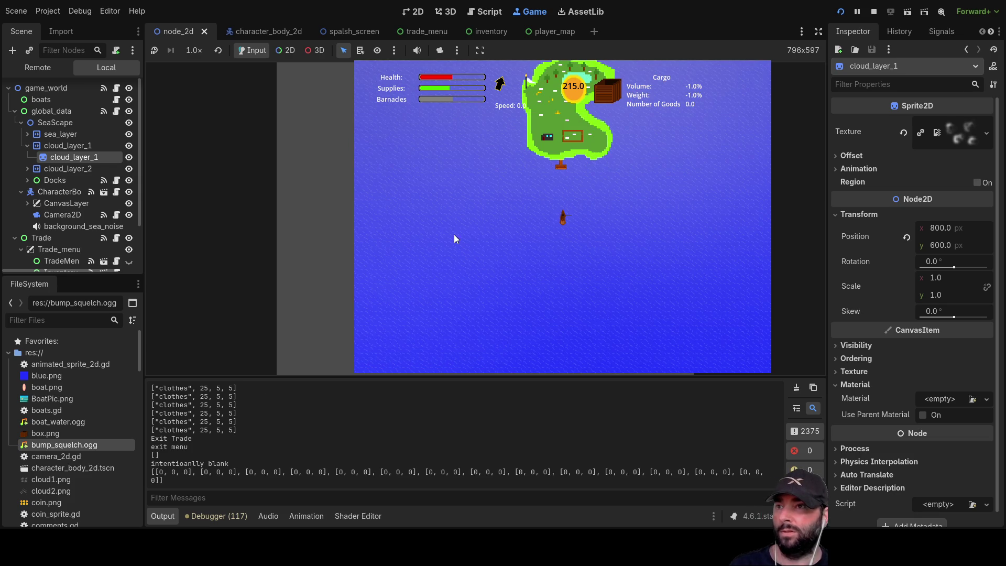
pyautogui.press('w')
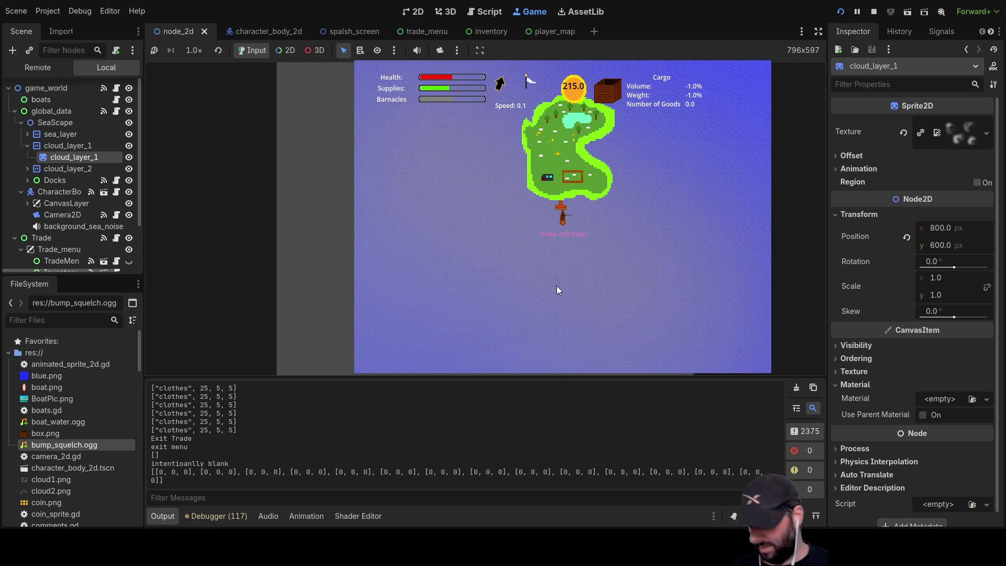
pyautogui.press('e')
pyautogui.click(473, 156)
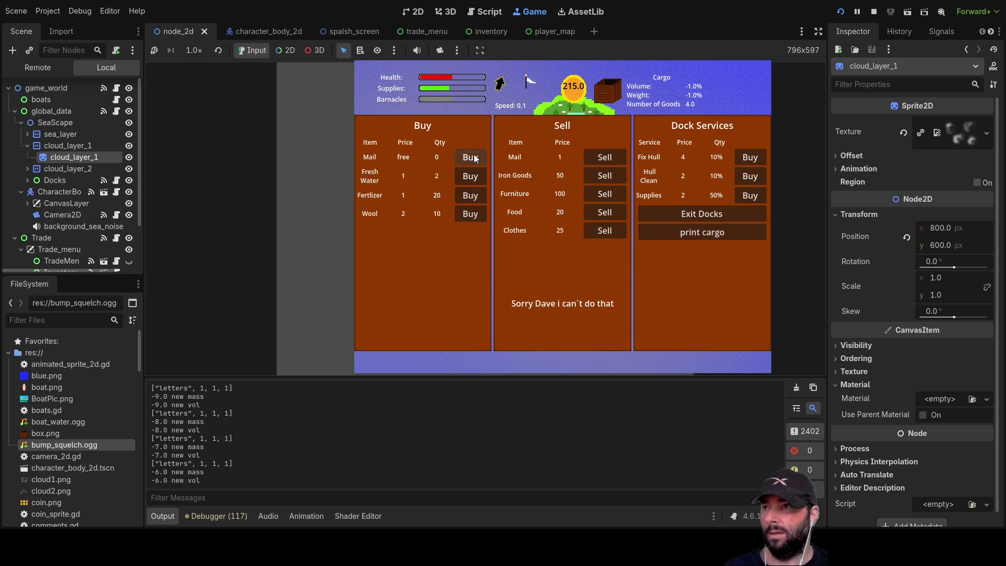
pyautogui.click(606, 158)
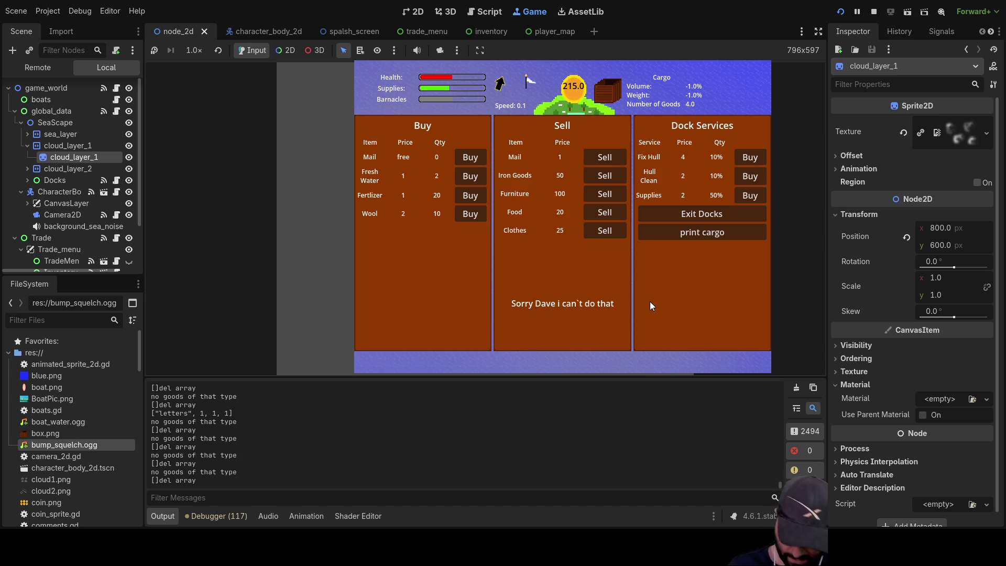
pyautogui.press('i')
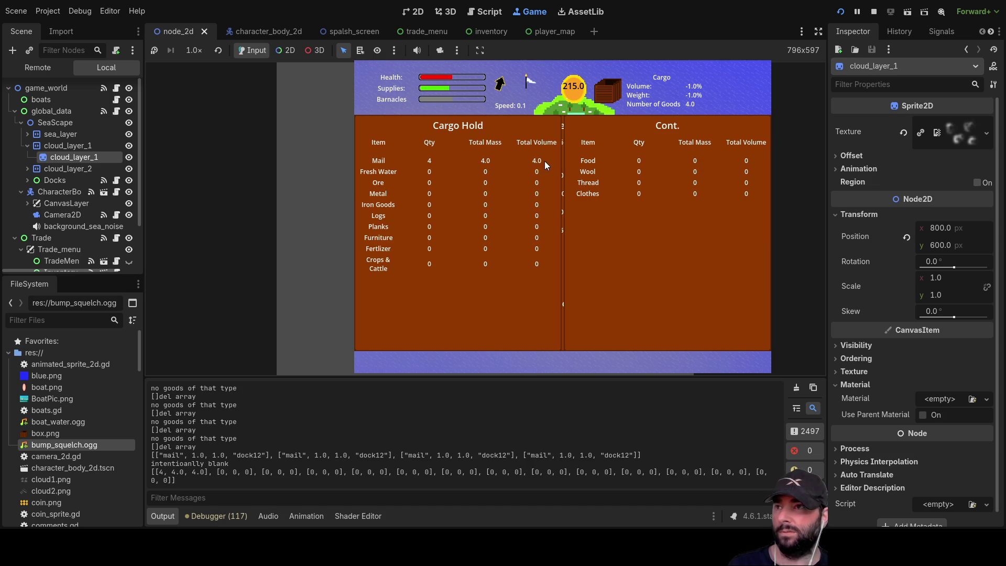
pyautogui.press('i')
pyautogui.click(724, 215)
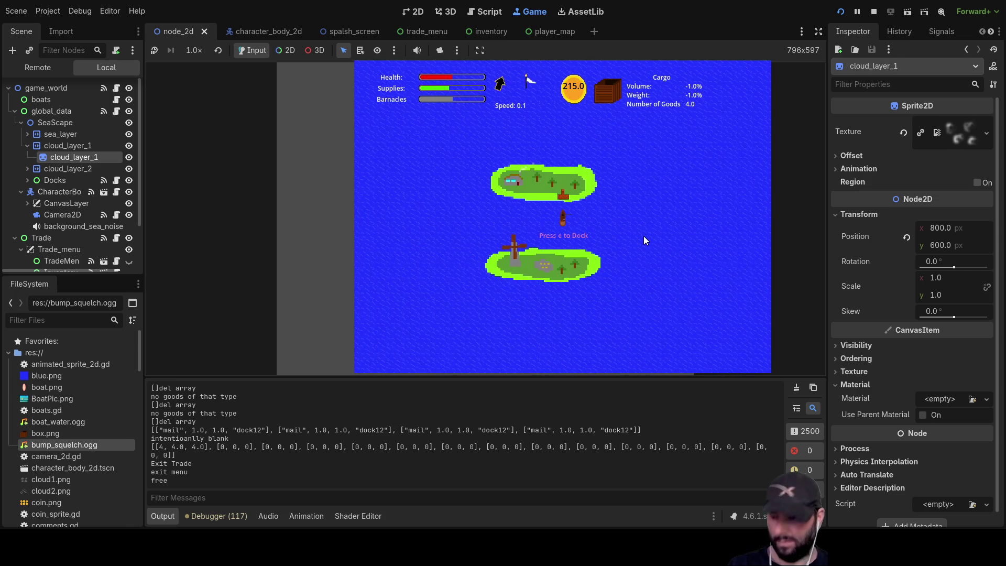
# Dock at the next island, sell the Mail cargo, and leave.
pyautogui.press('e')
pyautogui.click(599, 158)
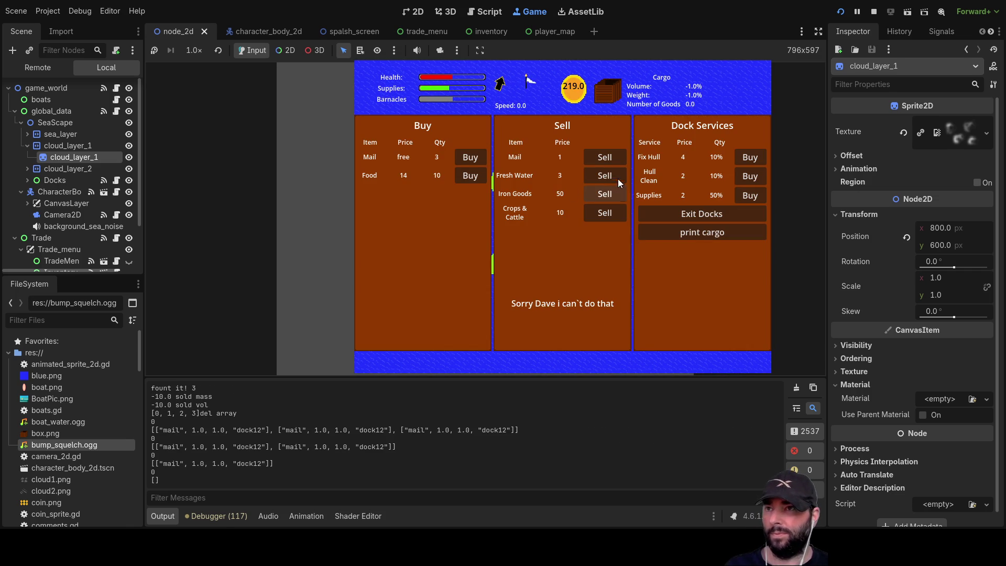
pyautogui.click(603, 155)
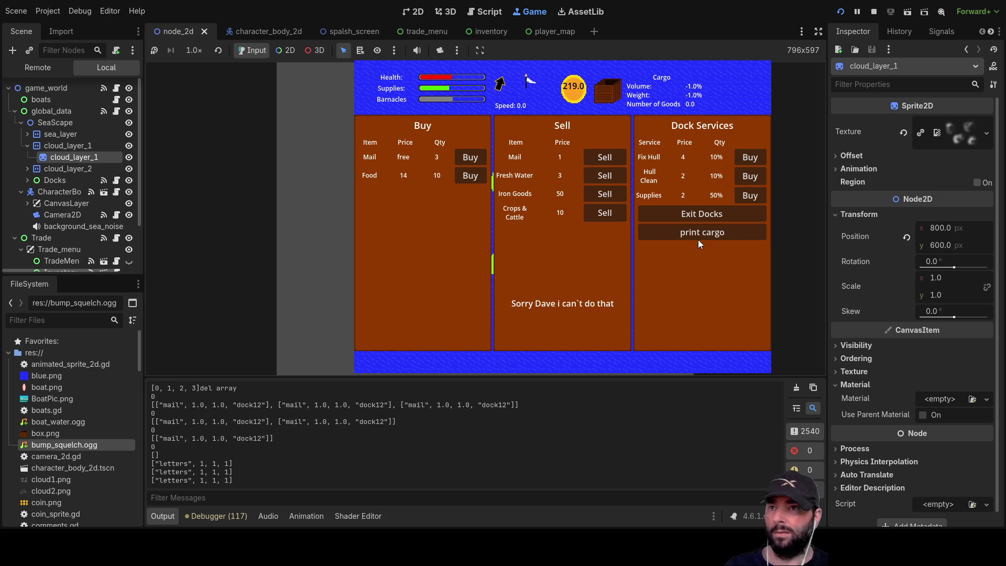
pyautogui.click(707, 209)
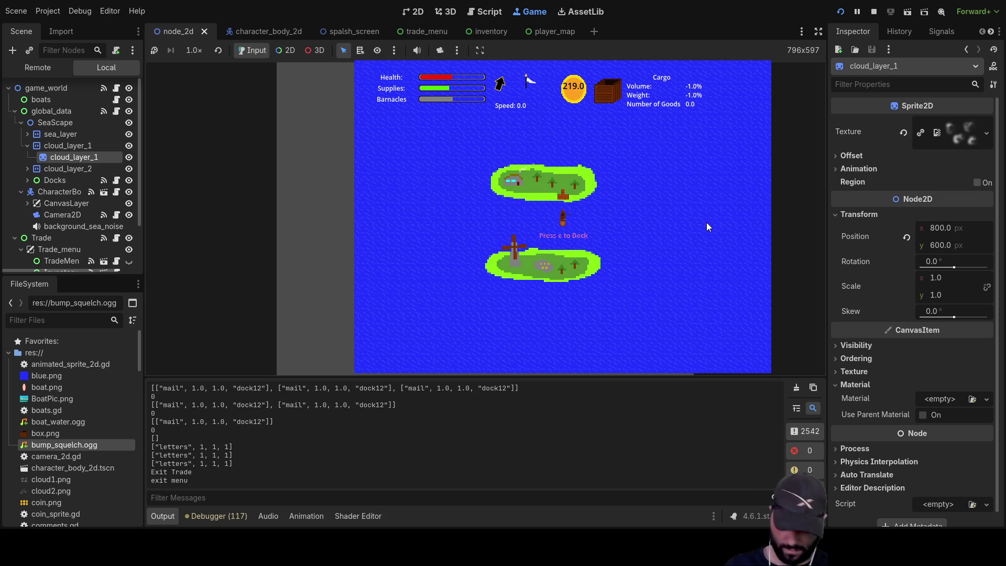
# Check the cargo hold, take free Mail at the dock, try selling it back, and leave.
pyautogui.press('i')
pyautogui.press('i')
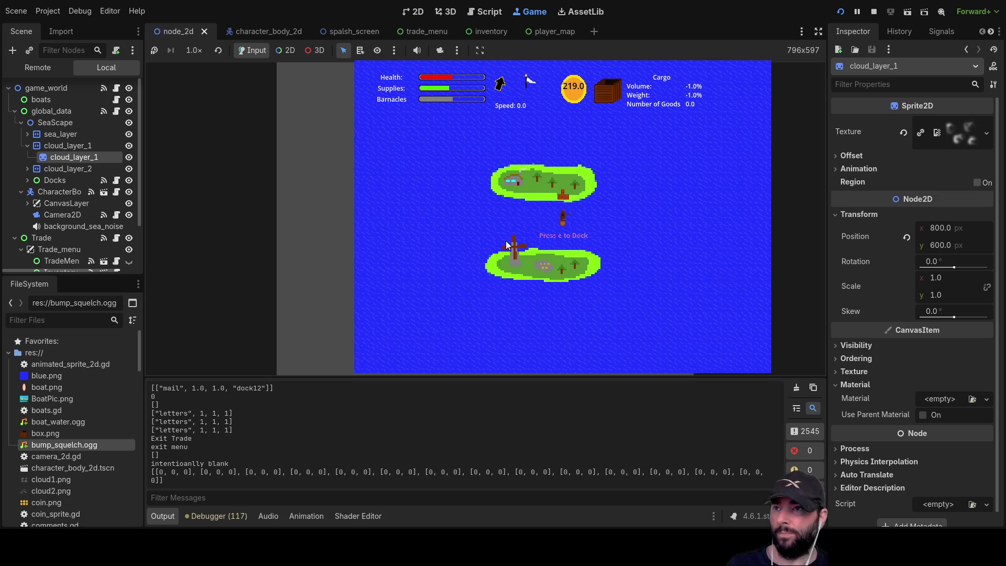
pyautogui.press('e')
pyautogui.click(475, 153)
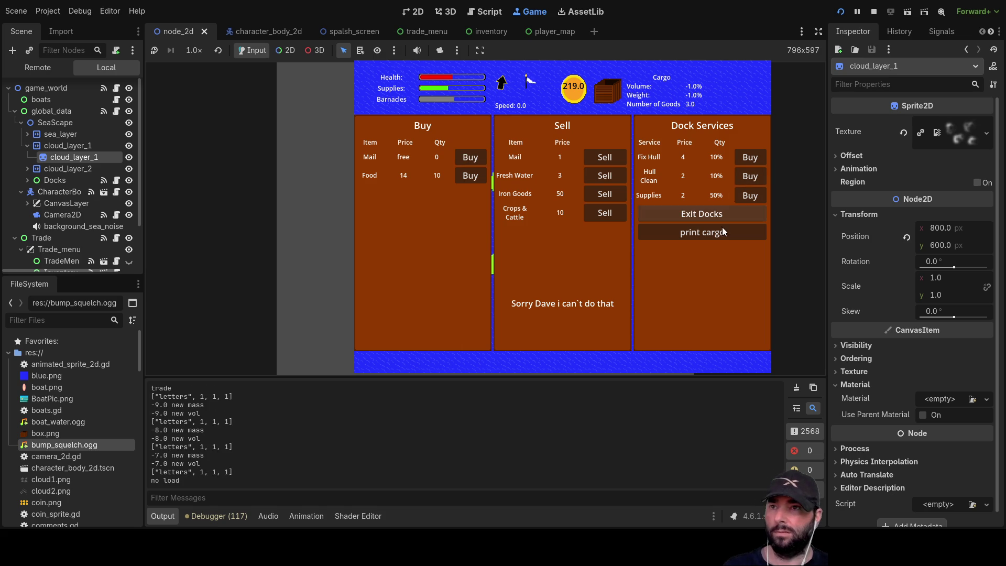
pyautogui.click(603, 158)
pyautogui.click(603, 158)
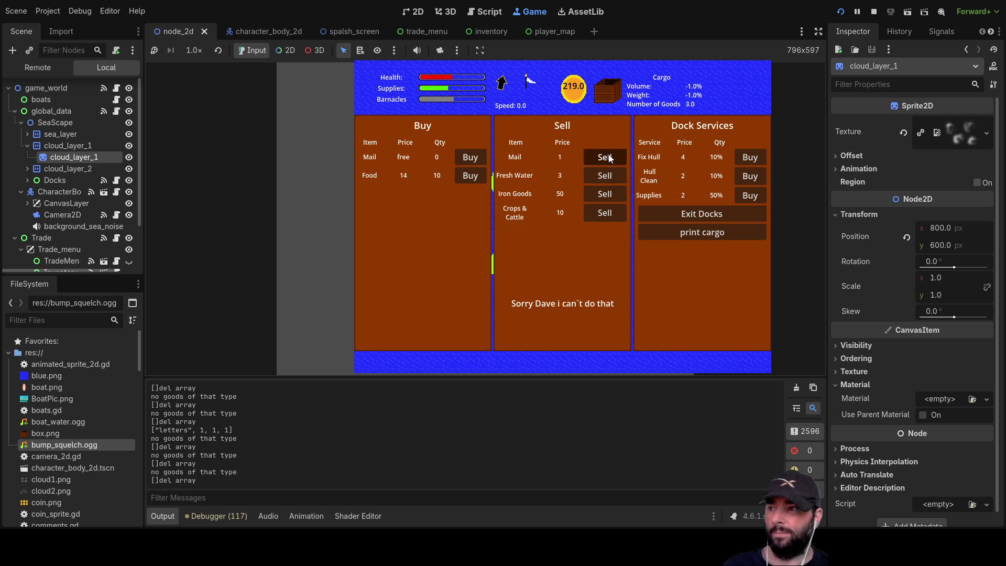
pyautogui.click(725, 220)
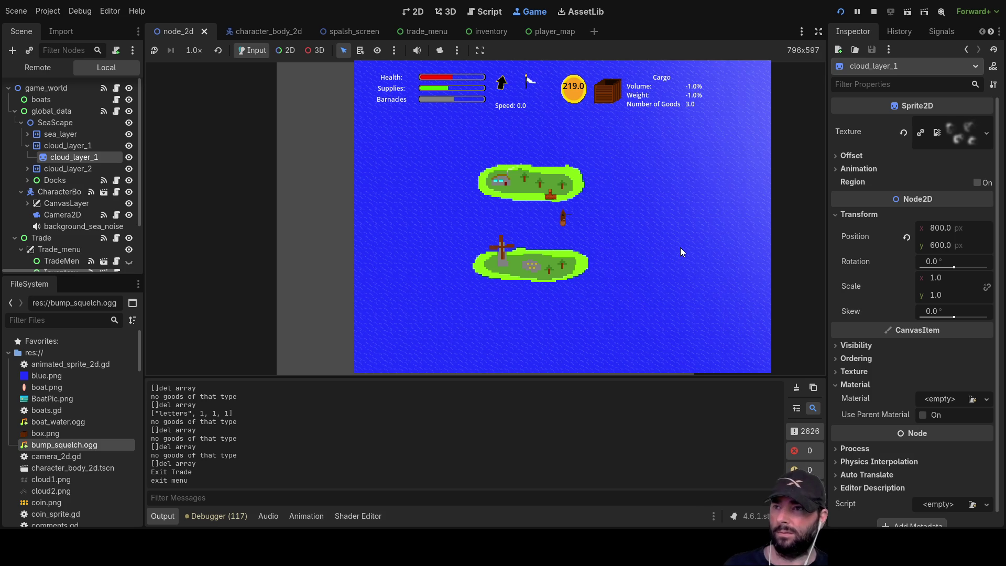
# Dock again and try selling mail at this dock.
pyautogui.press('e')
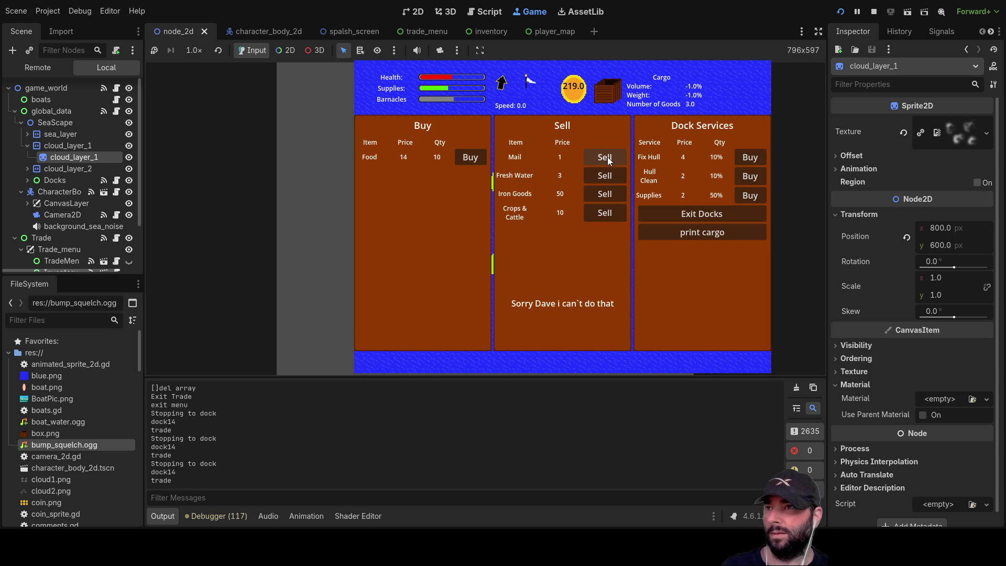
pyautogui.click(609, 155)
pyautogui.click(609, 156)
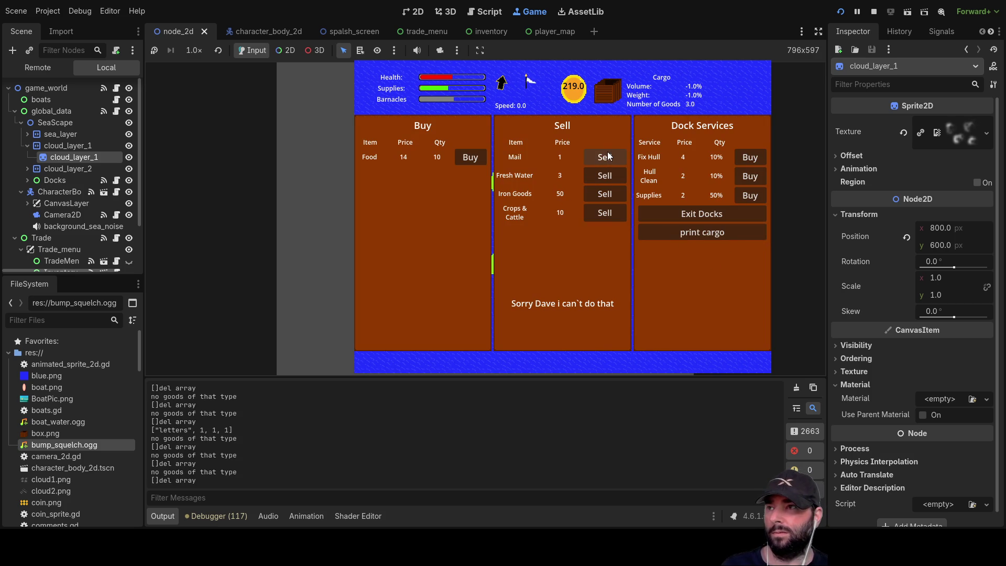
pyautogui.click(609, 153)
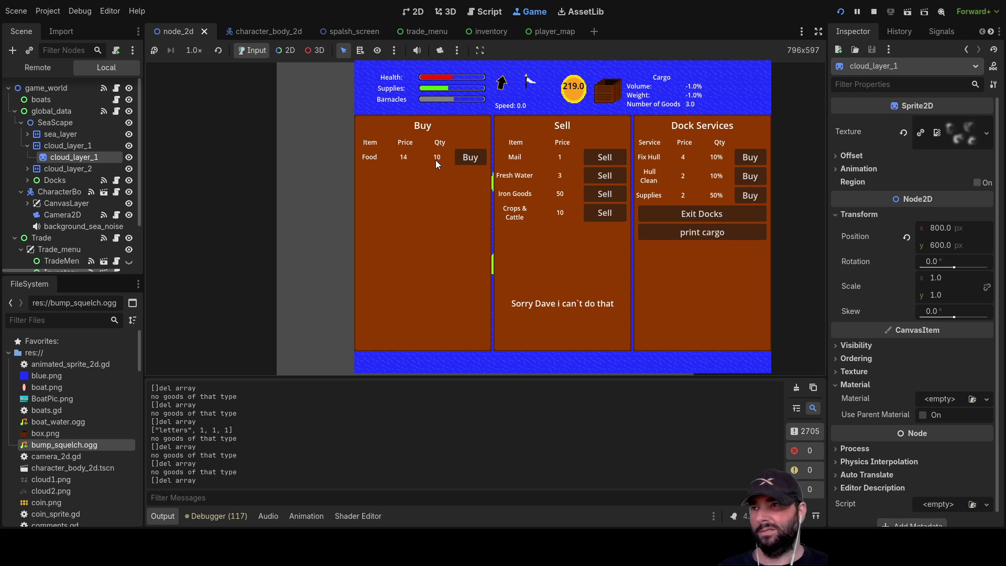
# Buy out all the Food, leaving 79.0 coins and 13 goods, and return to sea.
pyautogui.click(474, 158)
pyautogui.click(474, 158)
pyautogui.click(474, 158)
pyautogui.click(473, 156)
pyautogui.click(474, 156)
pyautogui.click(473, 157)
pyautogui.click(473, 156)
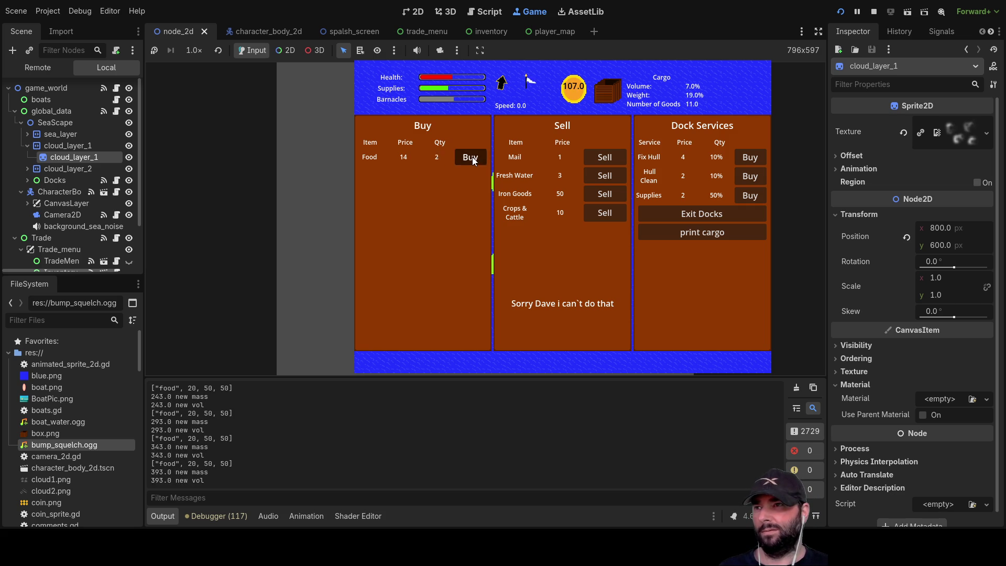
pyautogui.click(473, 156)
pyautogui.click(473, 156)
pyautogui.click(472, 156)
pyautogui.click(472, 156)
pyautogui.click(472, 156)
pyautogui.click(701, 212)
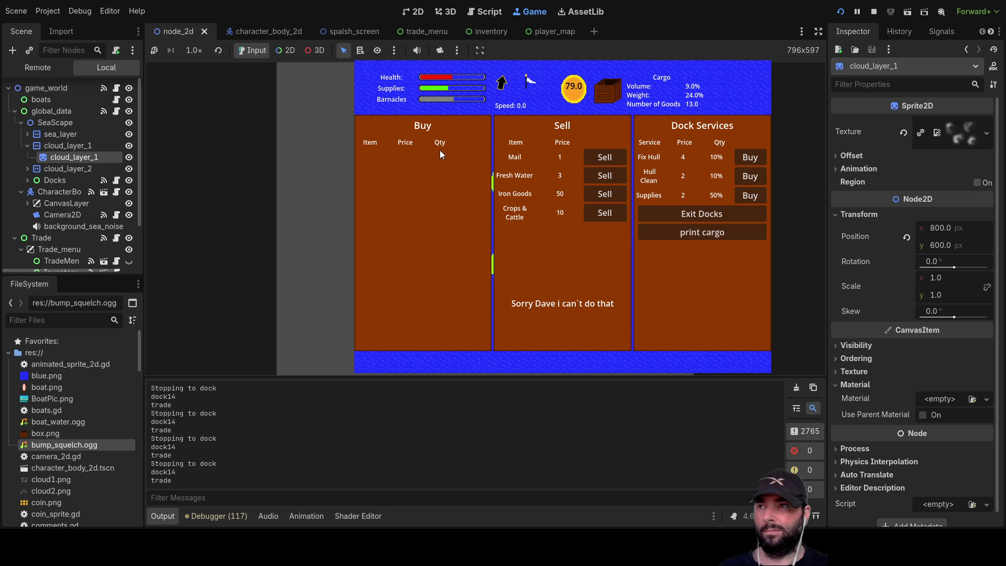
pyautogui.click(694, 215)
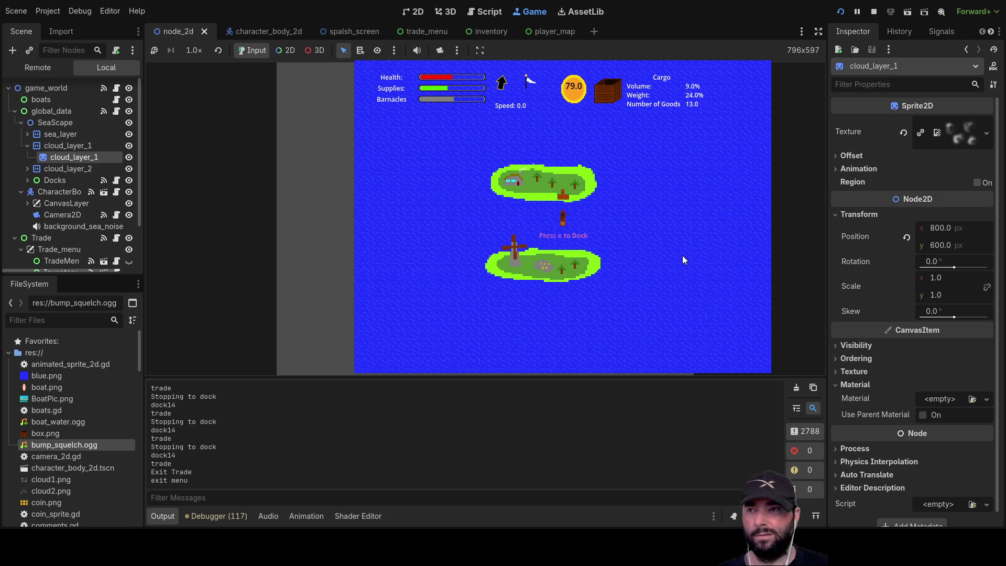
# Dock, sell the mail to reach 82.0 coins, leave, and confirm the hold carries 10 food.
pyautogui.scroll(-5, 682, 256)
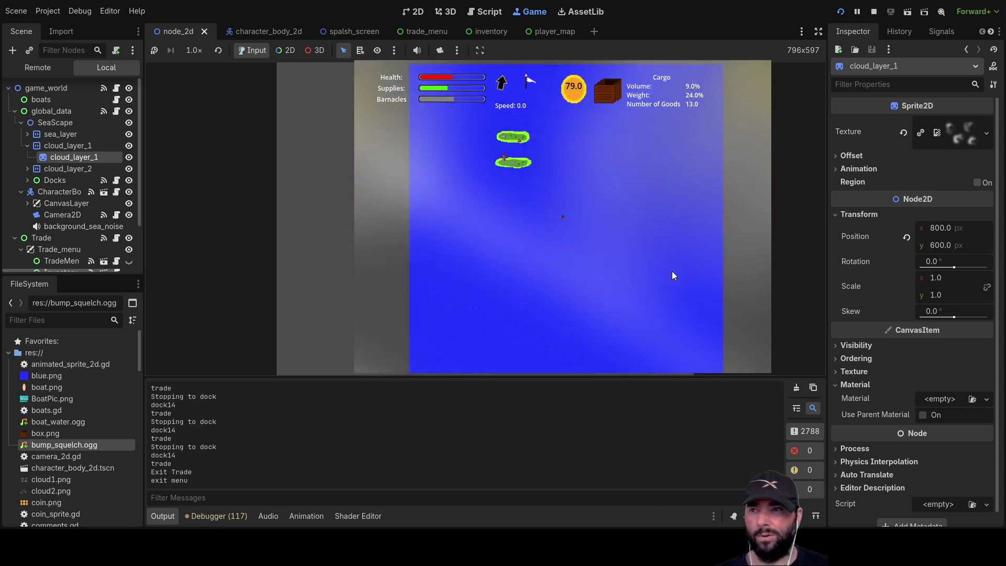
pyautogui.scroll(5, 672, 272)
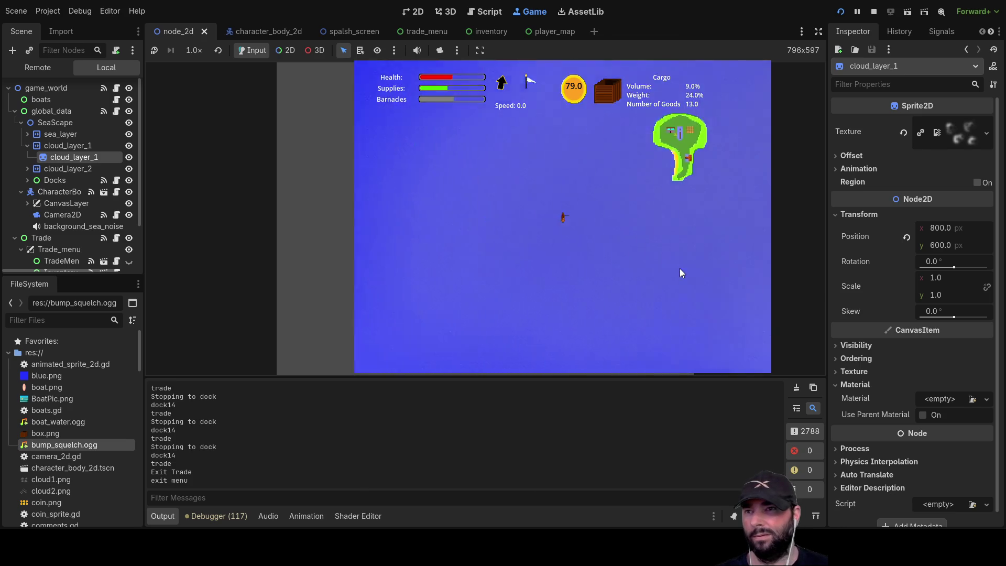
pyautogui.scroll(5, 679, 270)
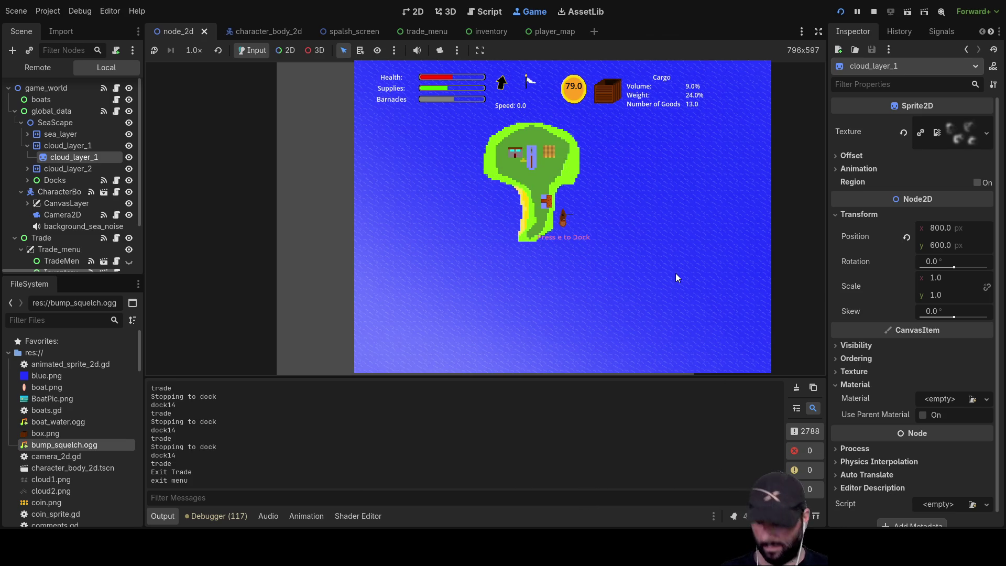
pyautogui.press('e')
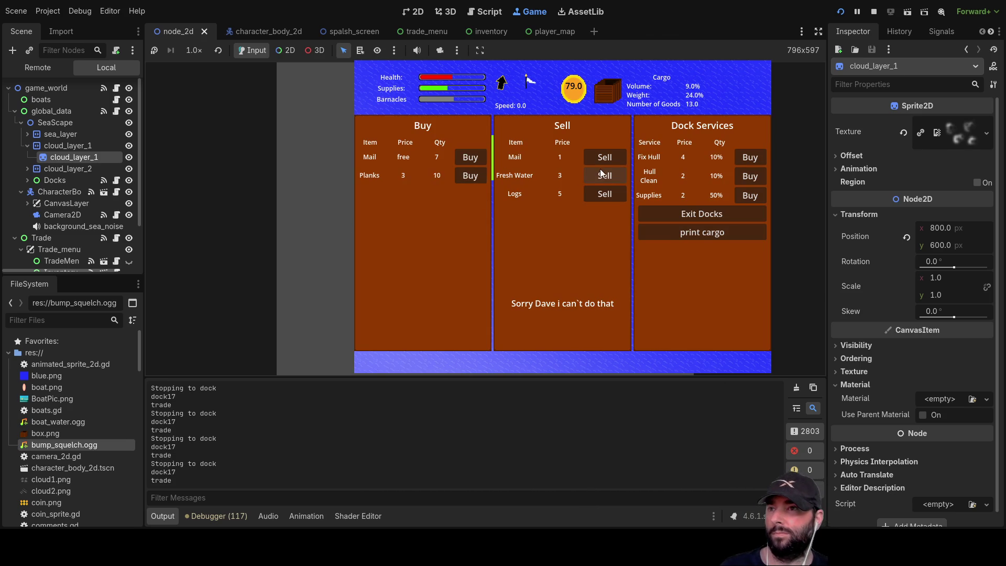
pyautogui.click(602, 155)
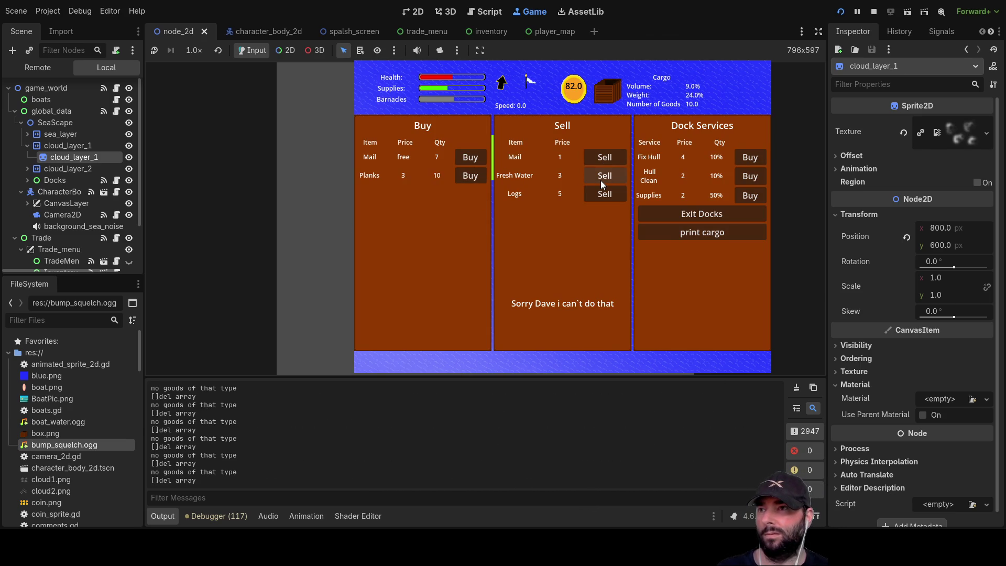
pyautogui.click(602, 181)
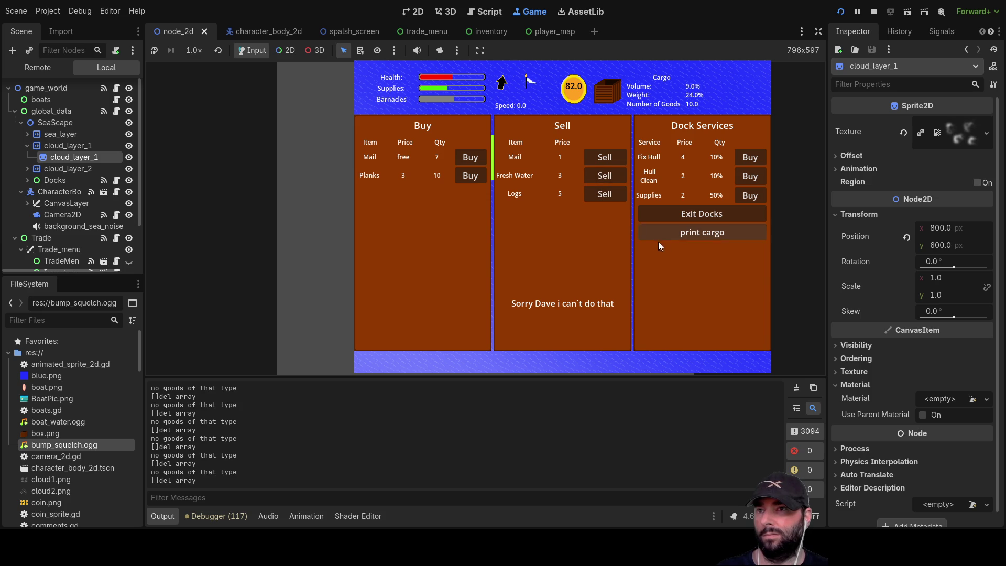
pyautogui.click(694, 214)
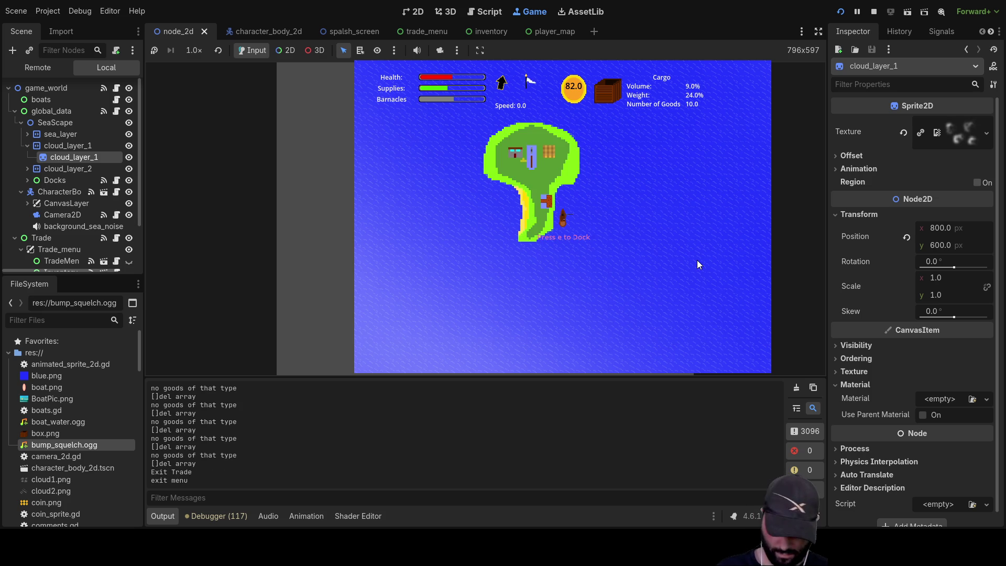
pyautogui.press('i')
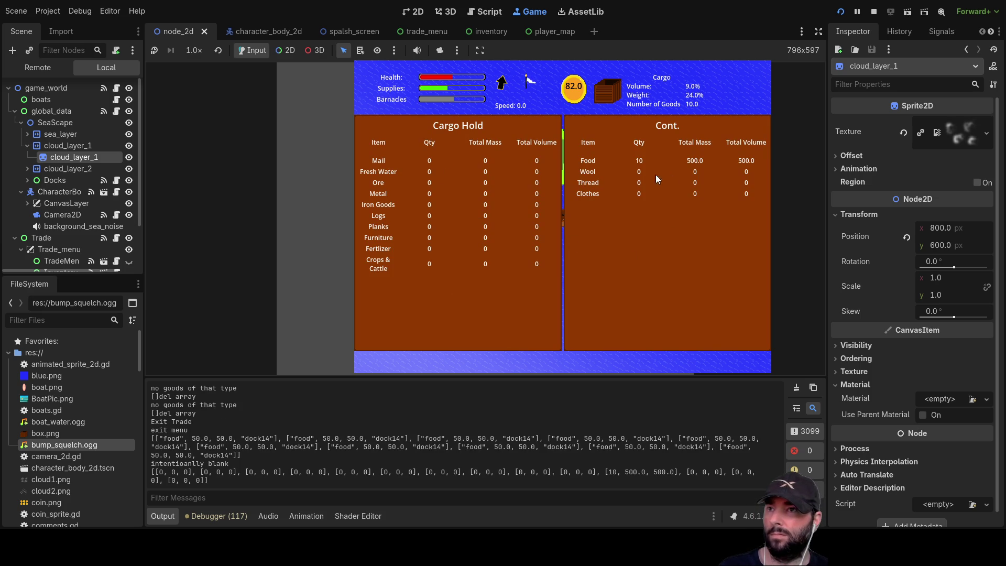
pyautogui.press('i')
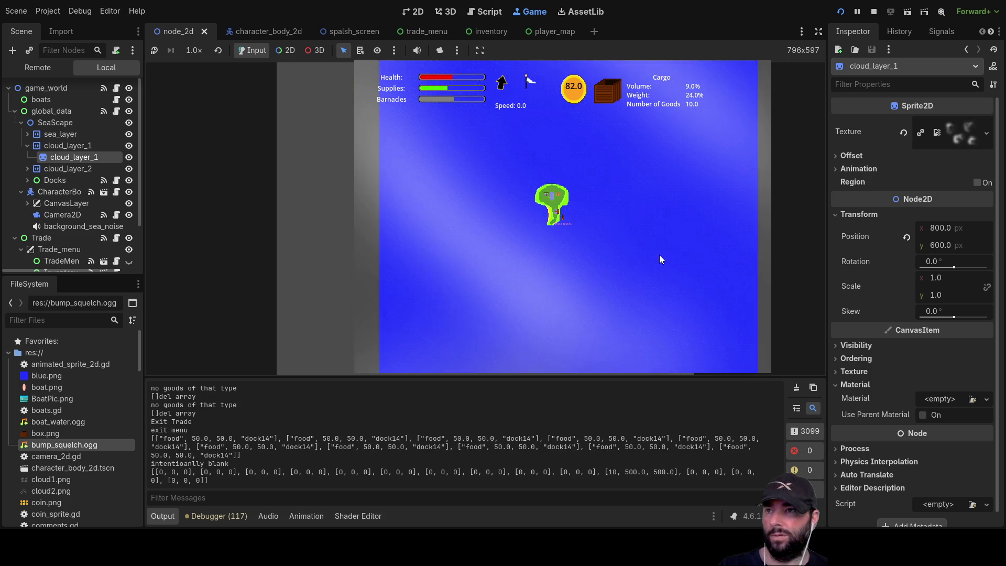
# Dock at the town island and sell all the Food for 282 coins.
pyautogui.scroll(3, 636, 262)
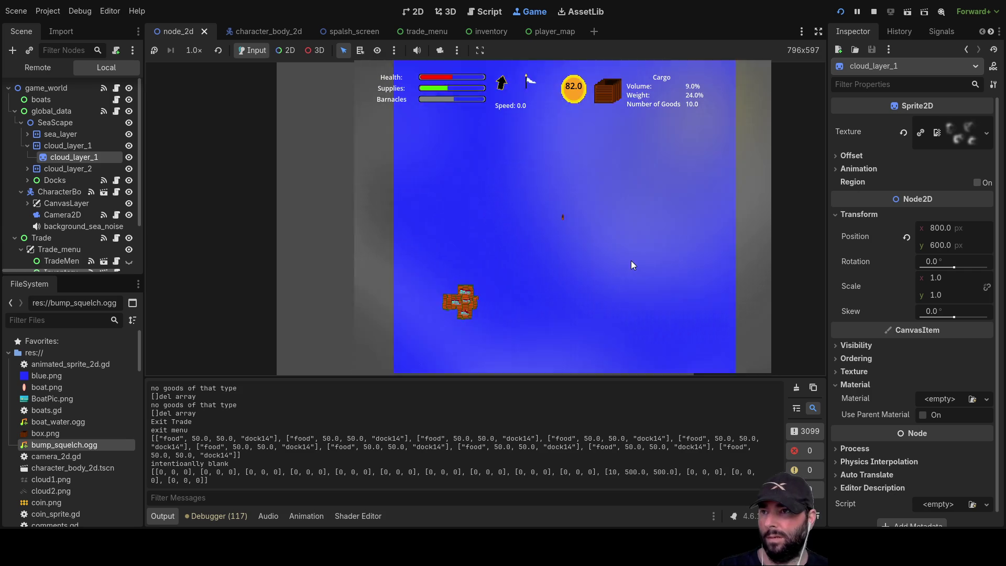
pyautogui.scroll(3, 633, 254)
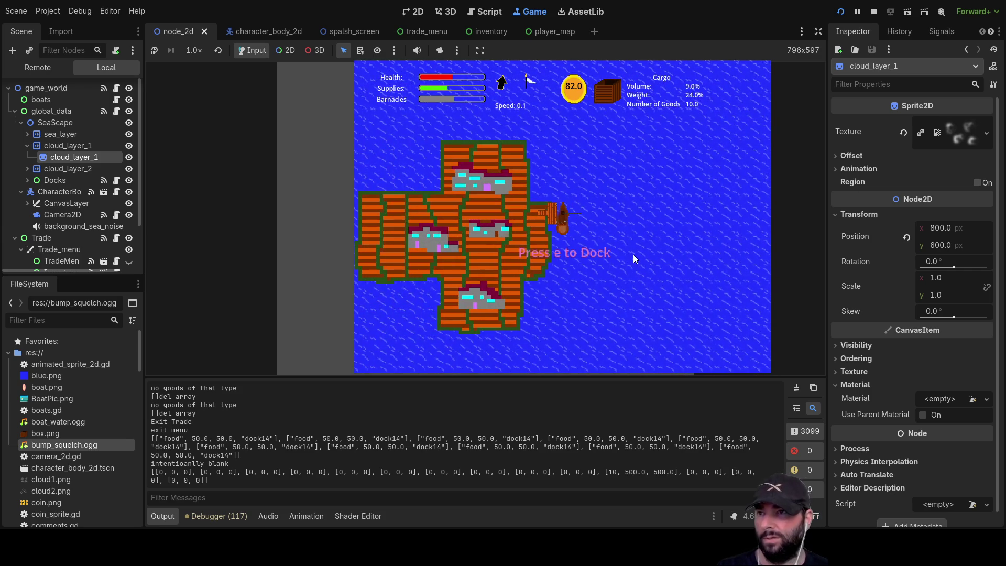
pyautogui.press('e')
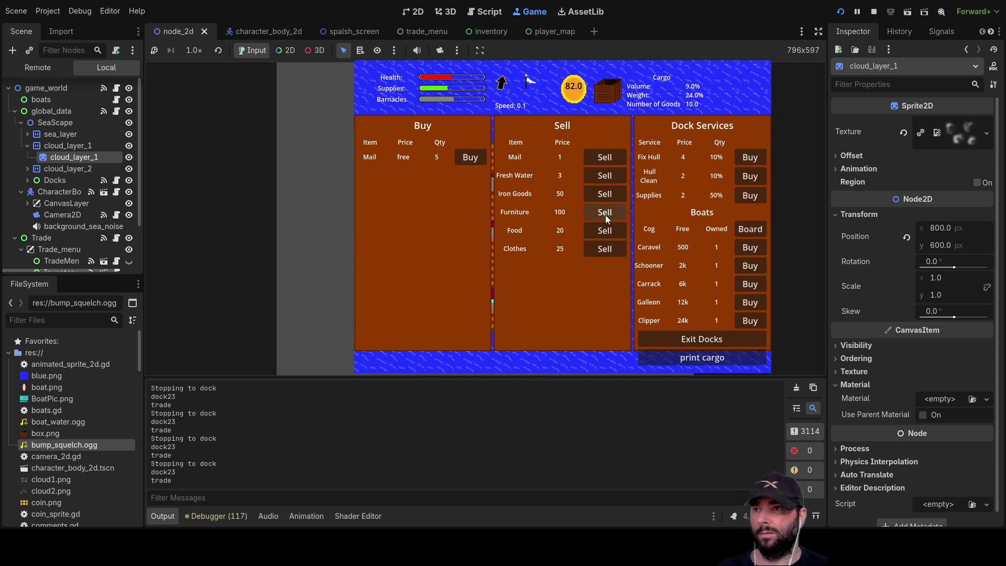
pyautogui.click(605, 232)
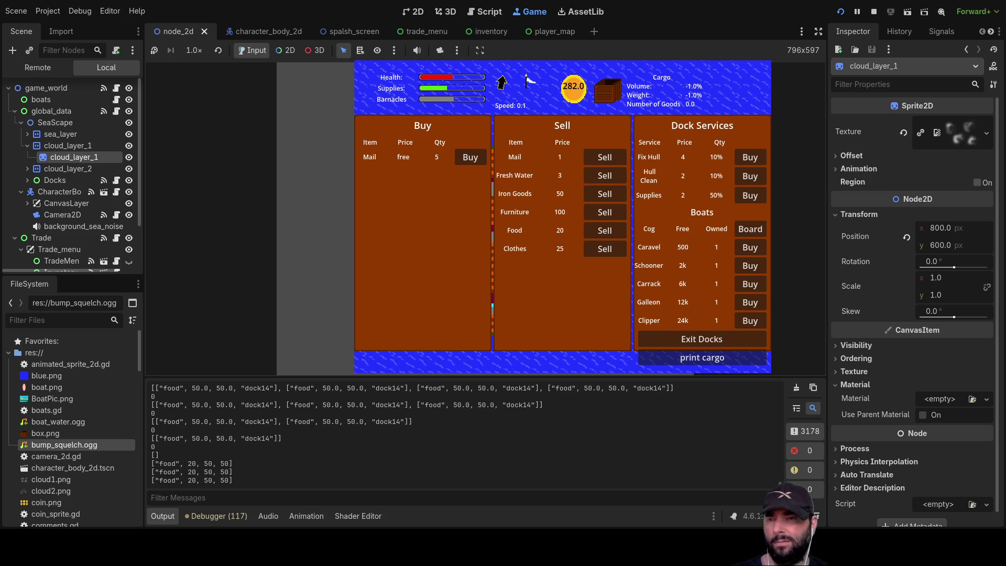
pyautogui.click(715, 344)
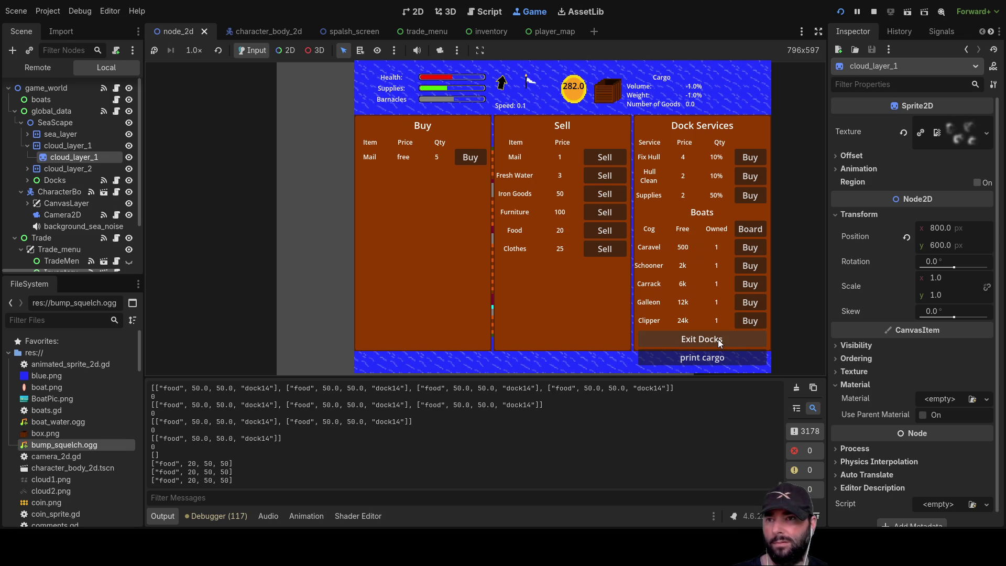
# Print the cargo to the log, pay for hull cleaning and supplies (237 coins), and leave.
pyautogui.click(691, 358)
pyautogui.click(691, 358)
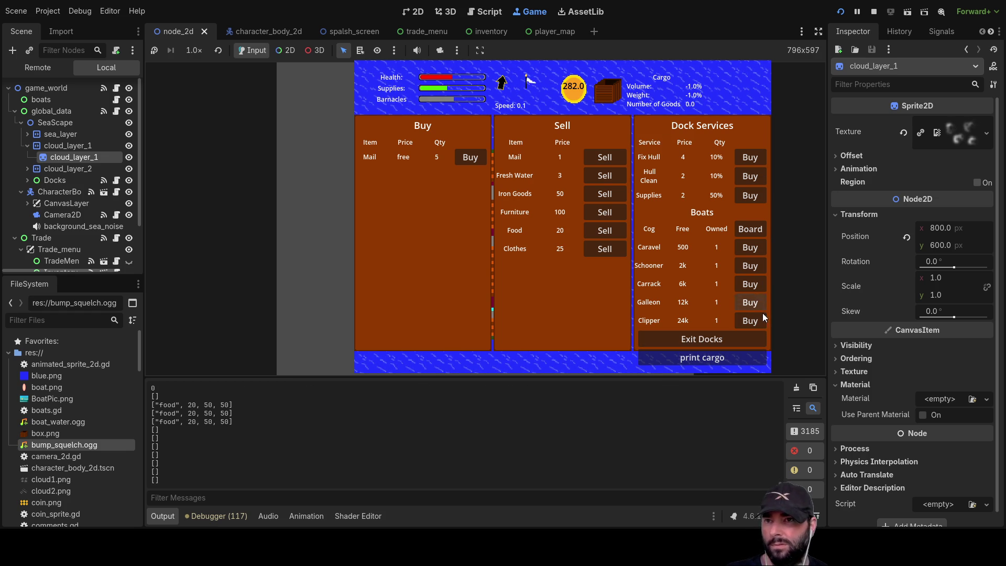
pyautogui.click(751, 157)
pyautogui.click(750, 176)
pyautogui.click(750, 196)
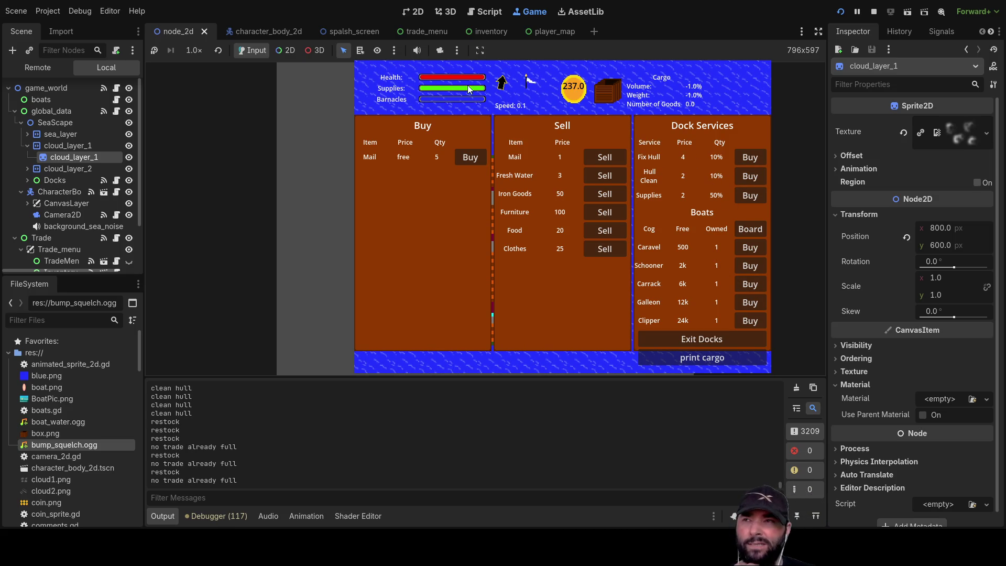
pyautogui.click(703, 341)
# Zoom around at sea, then stop the playtest with F8.
pyautogui.scroll(-5, 599, 253)
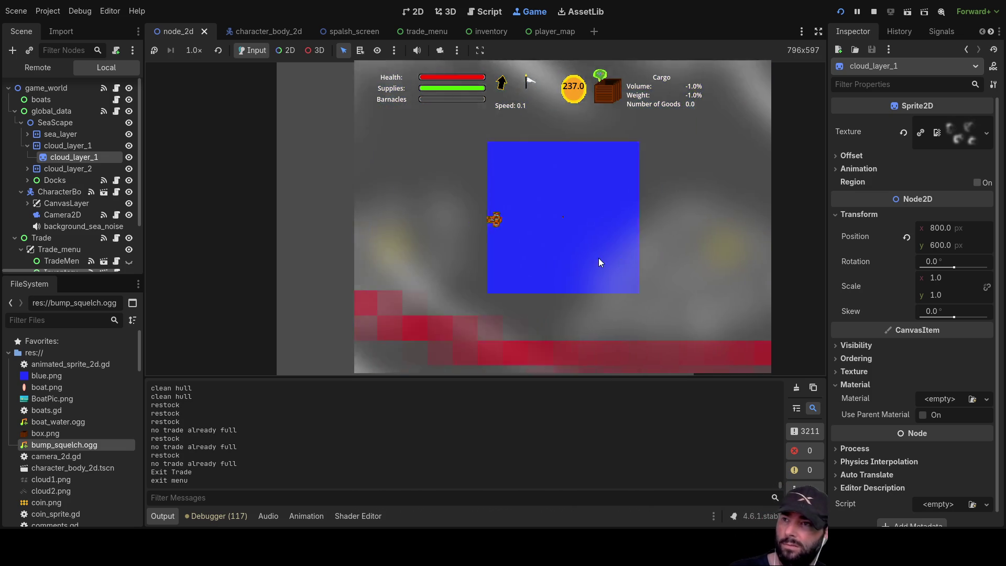
pyautogui.scroll(5, 599, 258)
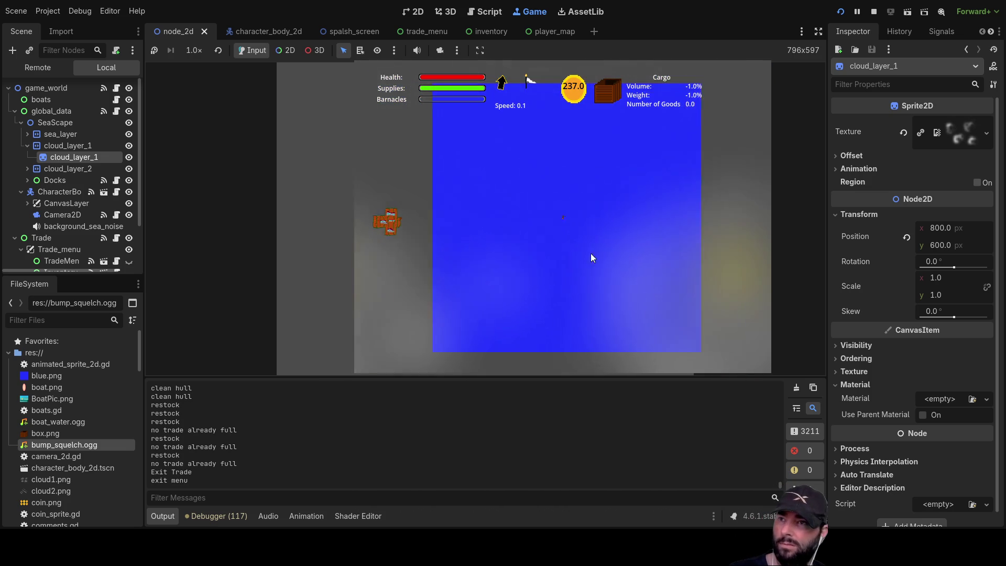
pyautogui.scroll(3, 596, 246)
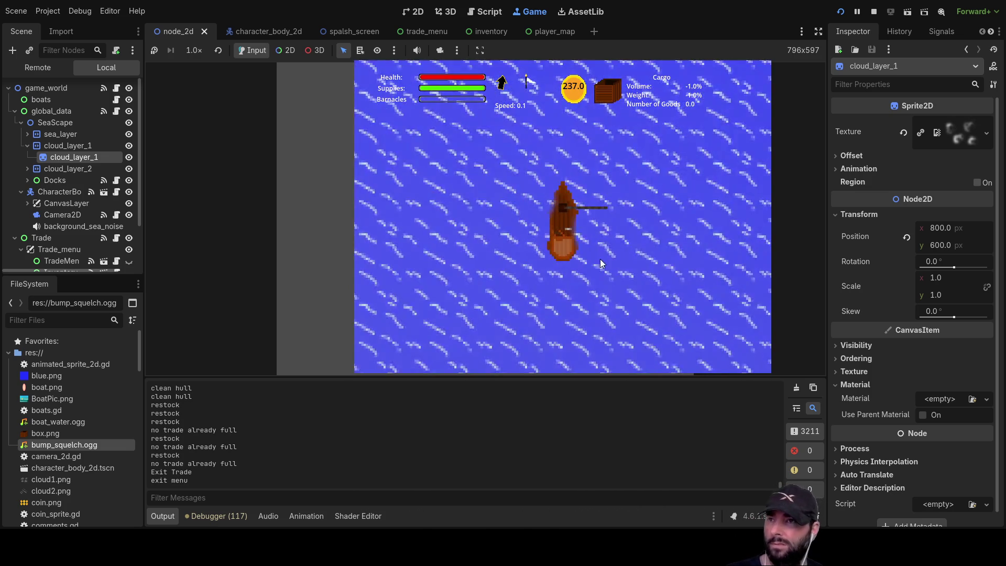
pyautogui.scroll(-3, 595, 222)
pyautogui.press('F8')
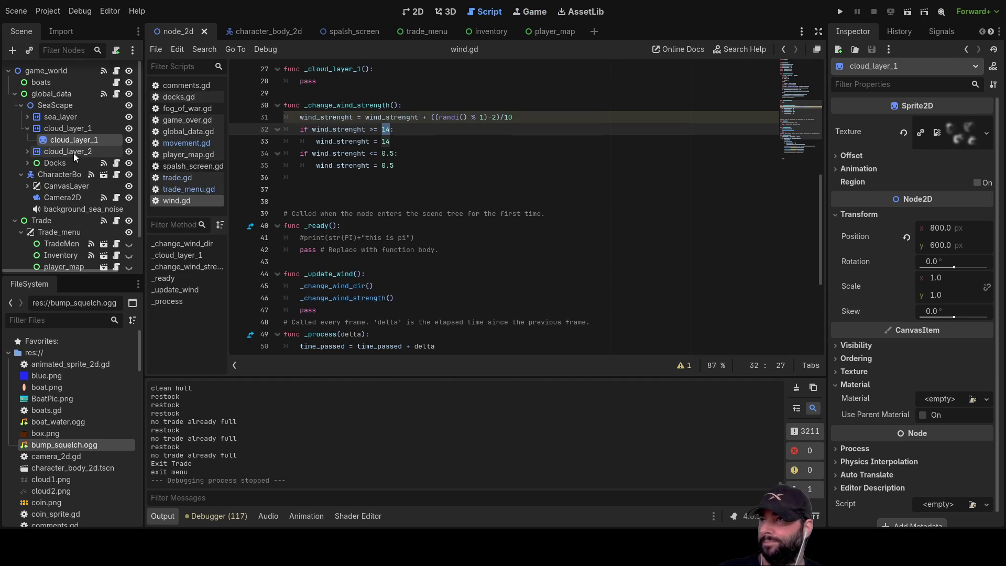
# Step through the character_body_2d, spalsh_screen and inventory scene tabs to reach trade_menu and its script.
pyautogui.click(294, 34)
pyautogui.click(362, 34)
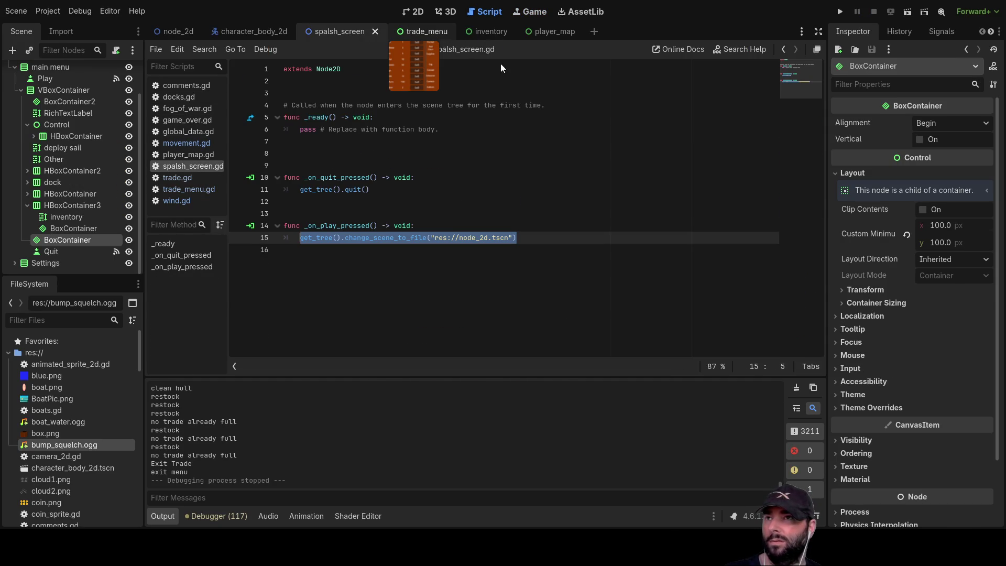
pyautogui.click(487, 32)
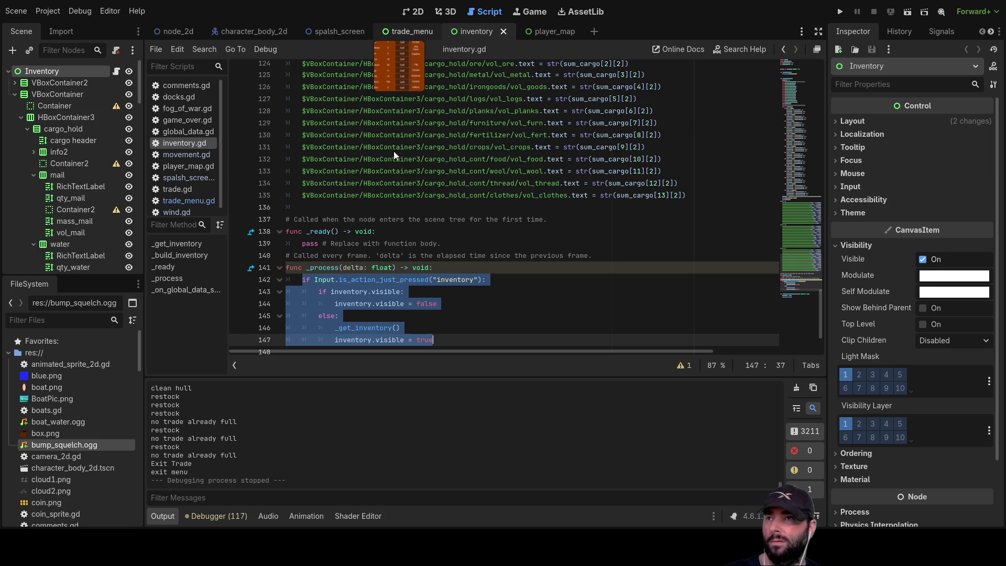
pyautogui.click(409, 31)
pyautogui.scroll(10, 405, 230)
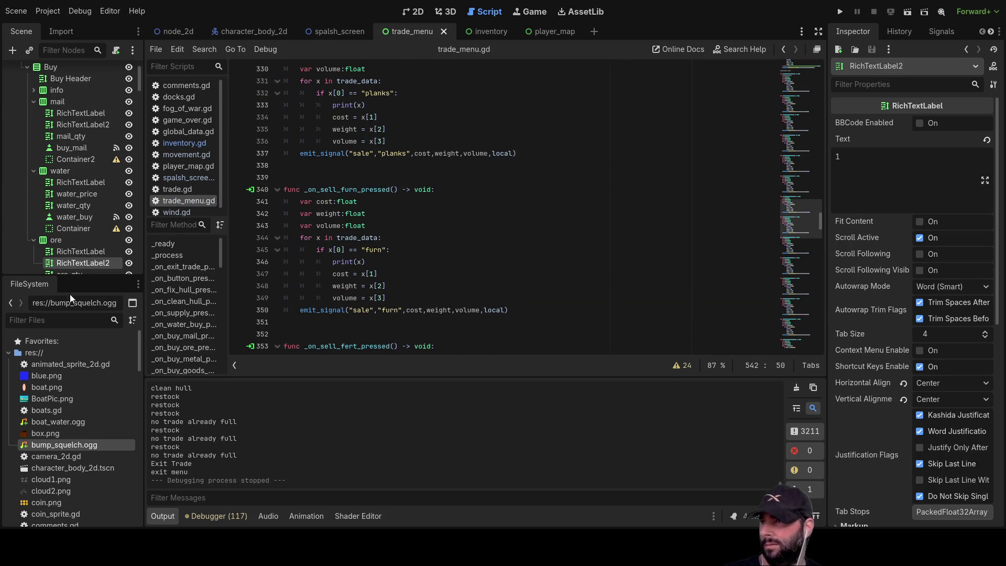
pyautogui.click(186, 86)
pyautogui.scroll(-1, 370, 223)
pyautogui.scroll(-10, 370, 222)
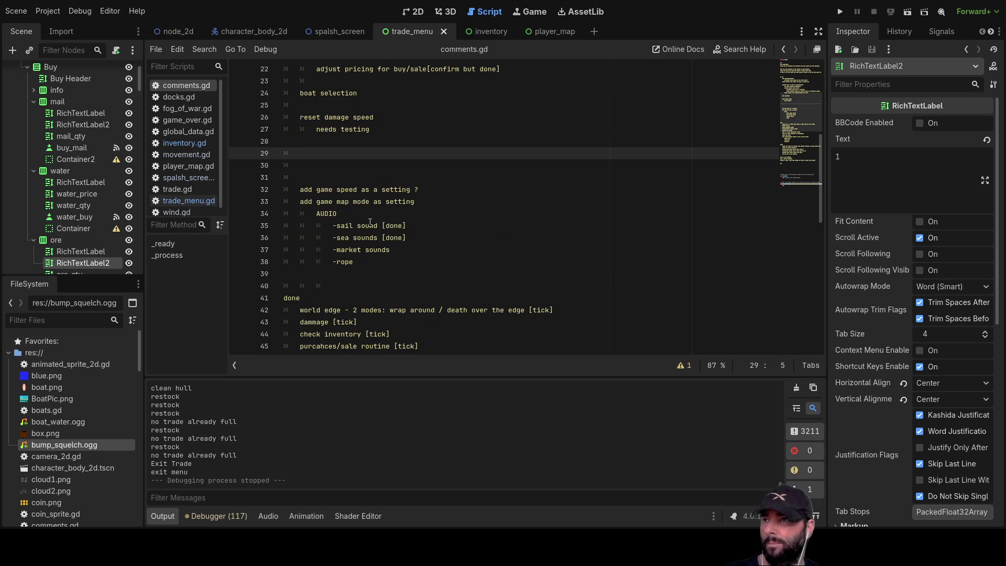
pyautogui.scroll(8, 369, 212)
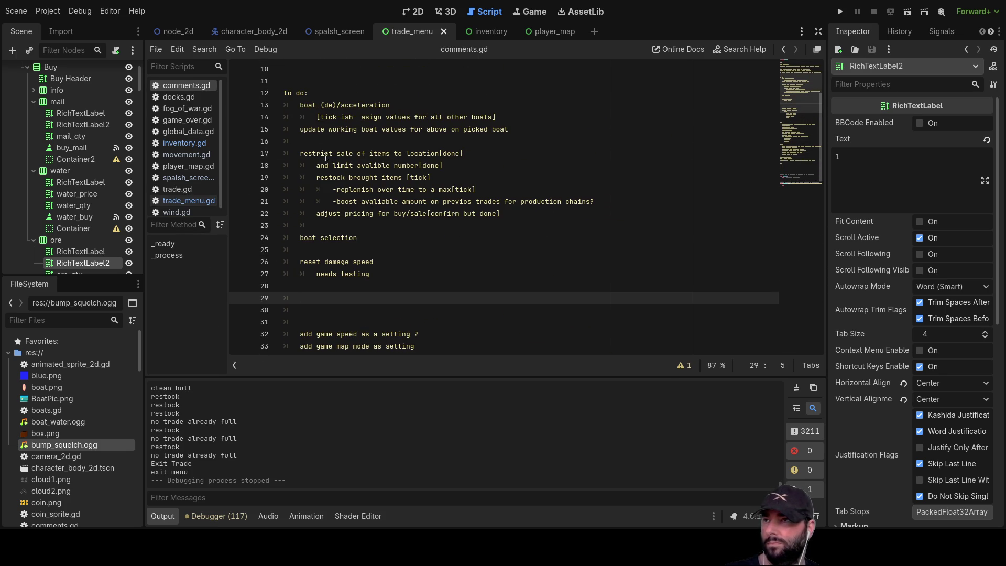
pyautogui.scroll(-12, 317, 260)
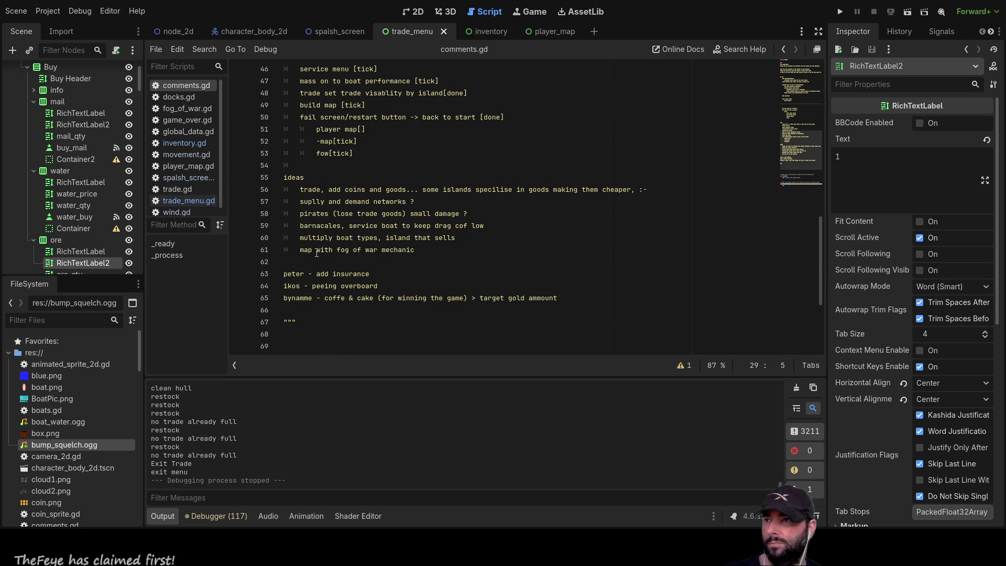
pyautogui.click(311, 258)
pyautogui.press('Return')
pyautogui.press('Return')
pyautogui.press('Up')
pyautogui.press('Up')
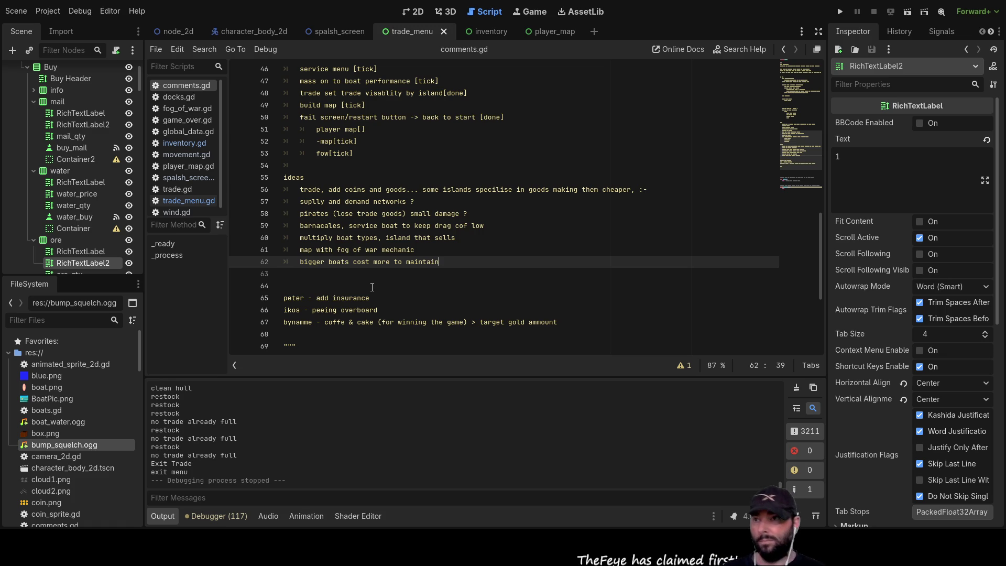
pyautogui.press('Up')
pyautogui.press('Up')
pyautogui.press('Up')
pyautogui.press('Up')
pyautogui.press('Up')
pyautogui.press('Up')
pyautogui.scroll(4, 312, 183)
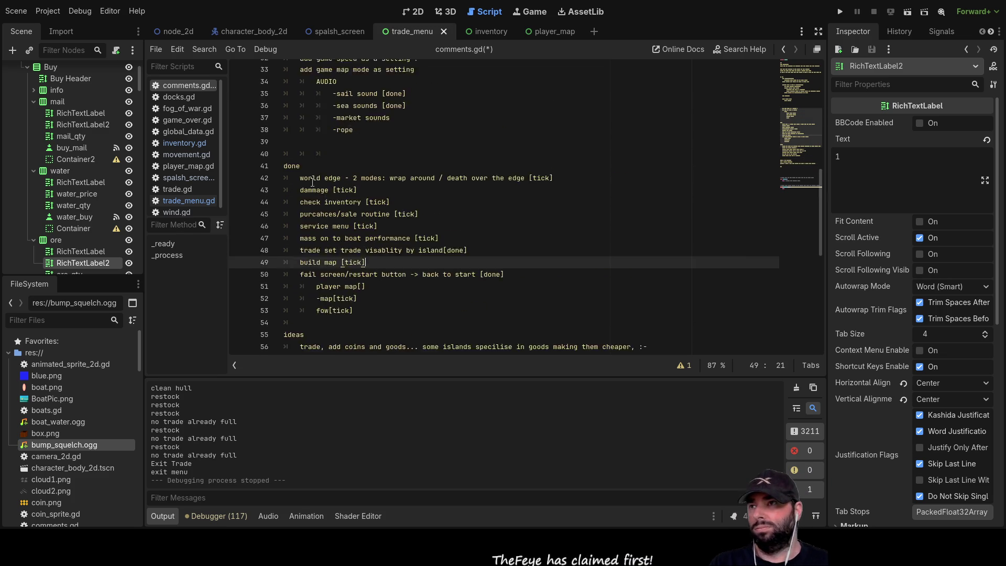
pyautogui.scroll(8, 313, 183)
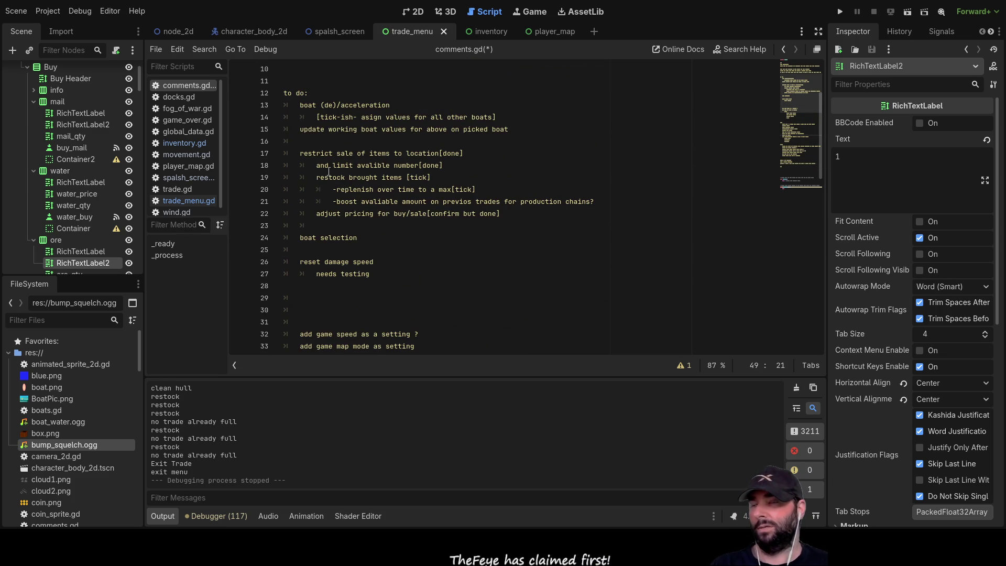
pyautogui.moveTo(300, 105)
pyautogui.mouseDown()
pyautogui.moveTo(393, 106)
pyautogui.moveTo(514, 135)
pyautogui.mouseUp()
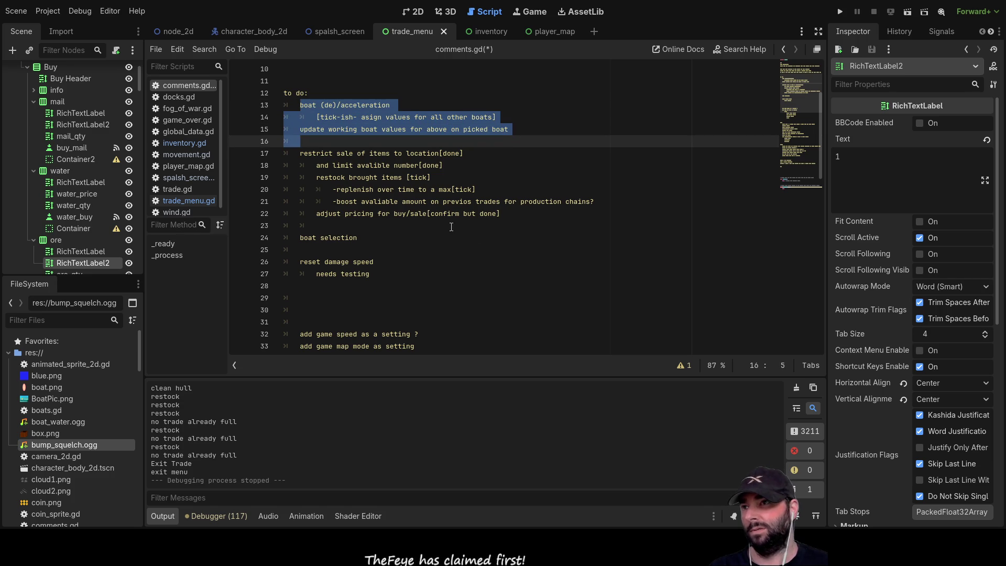
pyautogui.click(477, 157)
pyautogui.click(435, 177)
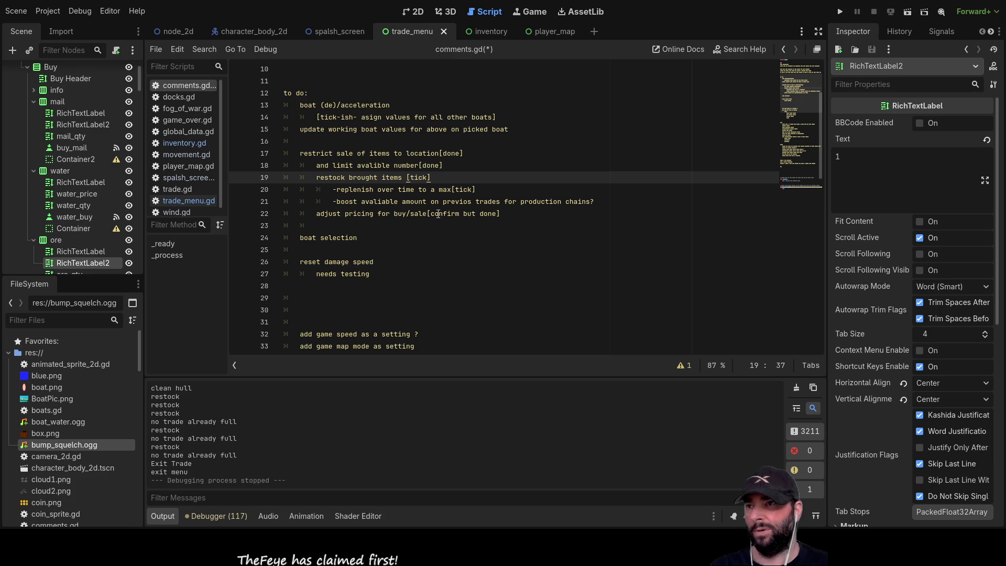
pyautogui.moveTo(508, 215)
pyautogui.mouseDown()
pyautogui.moveTo(341, 190)
pyautogui.moveTo(268, 155)
pyautogui.mouseUp()
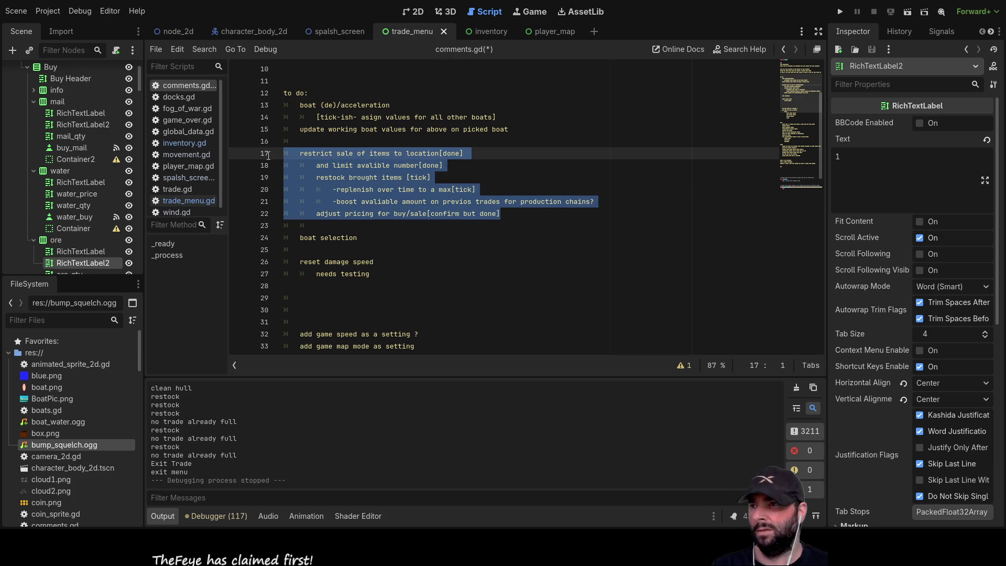
pyautogui.scroll(-1, 400, 250)
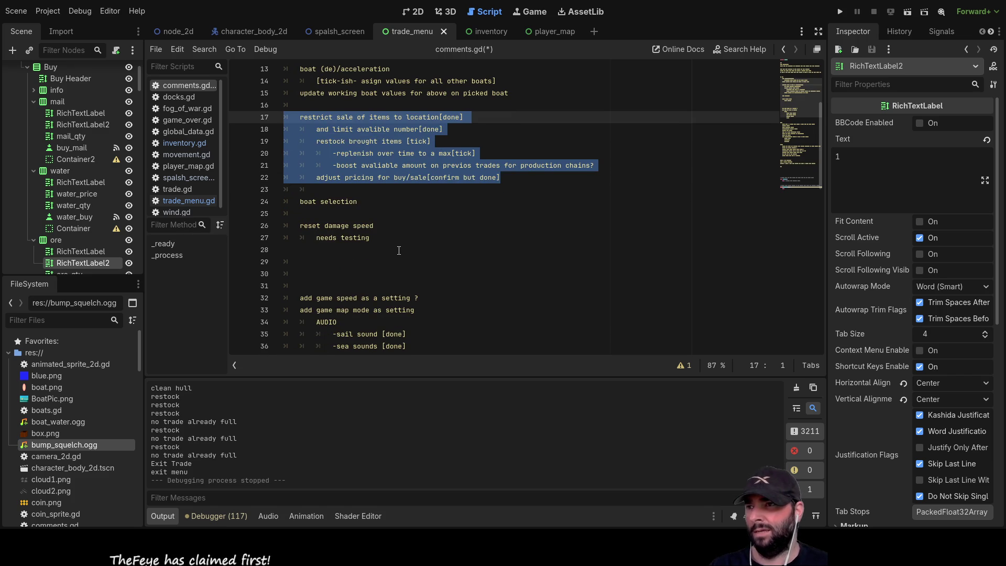
pyautogui.moveTo(373, 238); pyautogui.dragTo(334, 238)
pyautogui.keyDown('shift'); pyautogui.click(284, 227); pyautogui.keyUp('shift')
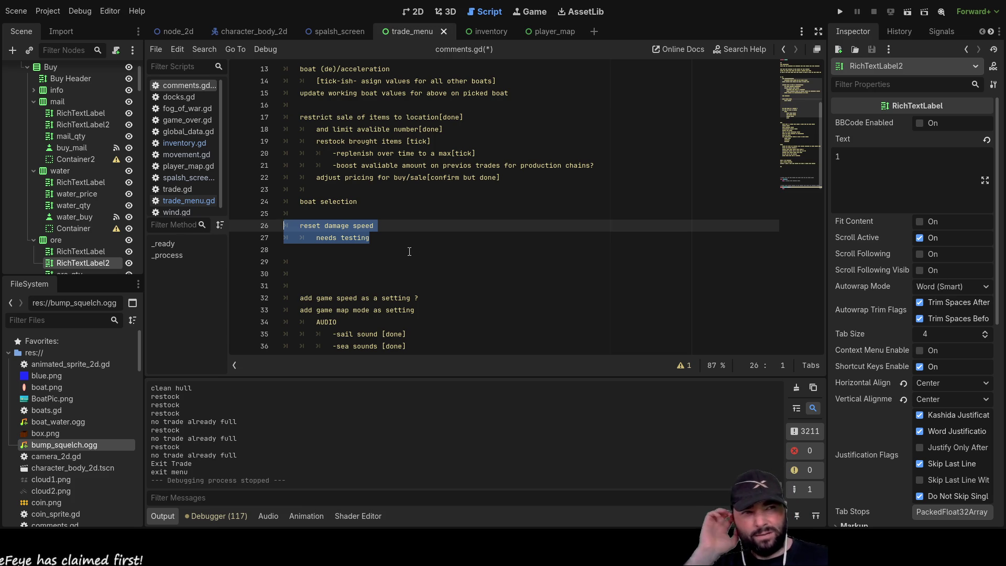
pyautogui.click(388, 236)
pyautogui.moveTo(388, 236)
pyautogui.mouseDown()
pyautogui.moveTo(314, 239)
pyautogui.moveTo(284, 226)
pyautogui.mouseUp()
pyautogui.scroll(-2, 401, 240)
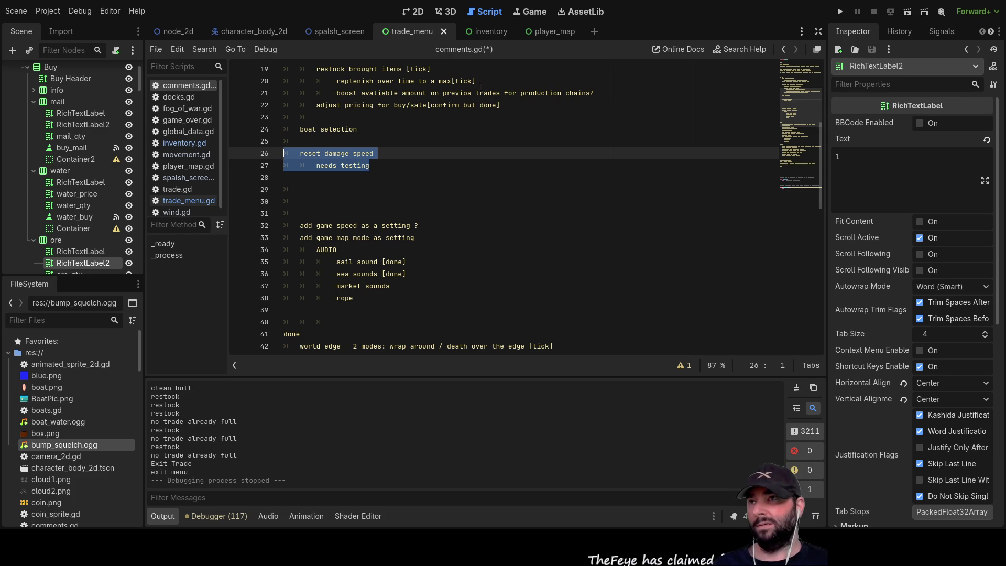
pyautogui.moveTo(567, 35)
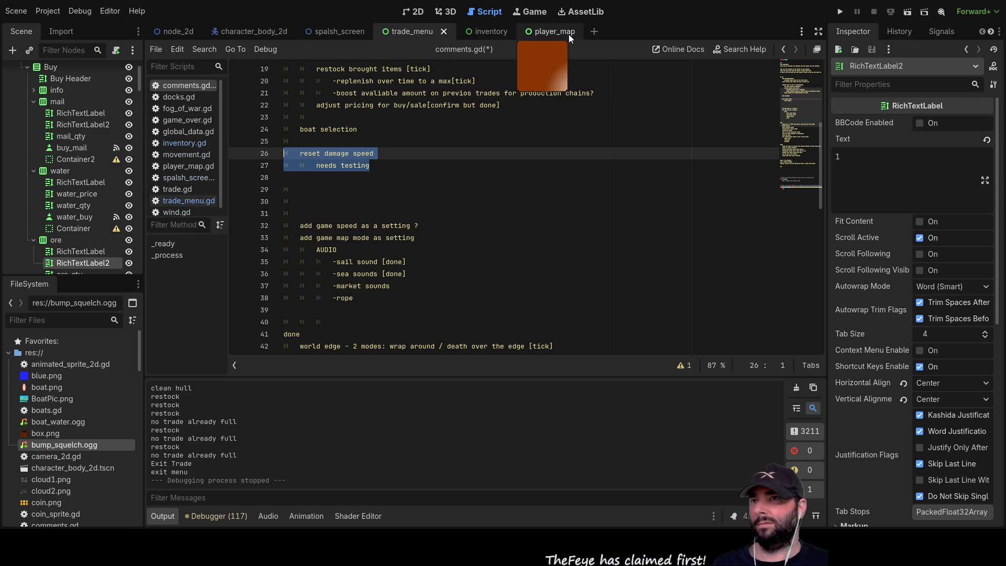
# Show the spalsh_screen scene in the 2D workspace.
pyautogui.click(343, 28)
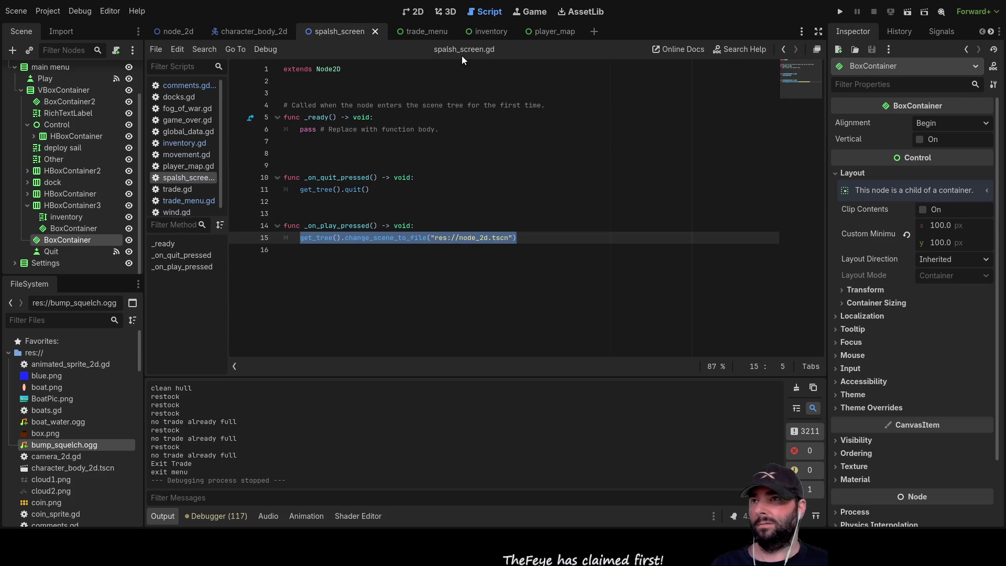
pyautogui.click(412, 11)
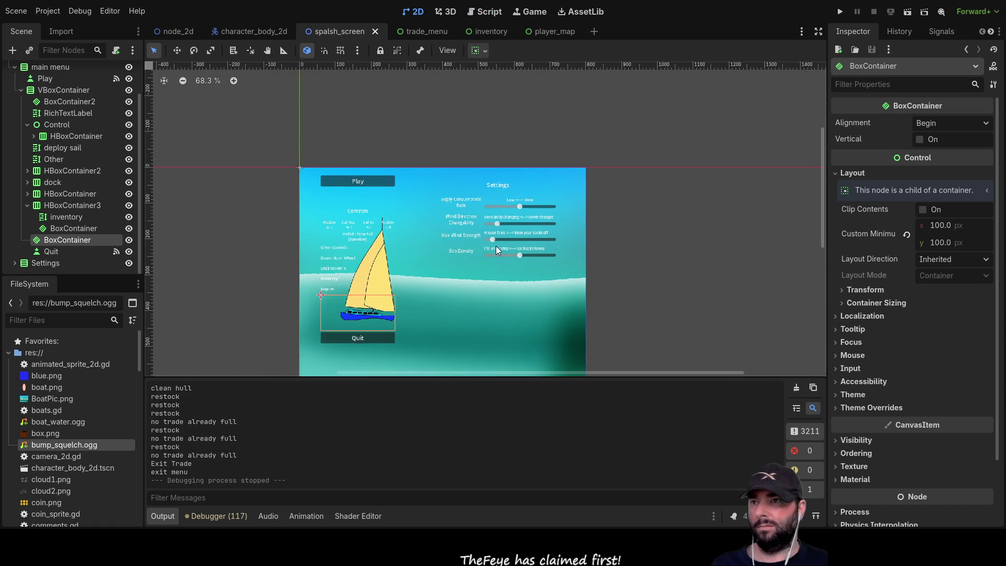
pyautogui.scroll(5, 495, 247)
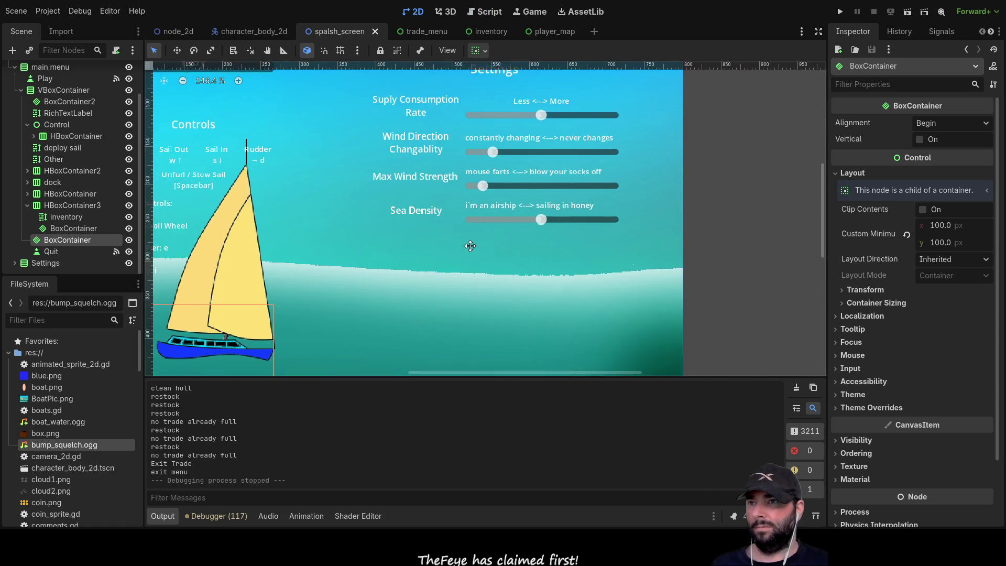
pyautogui.scroll(-2, 470, 245)
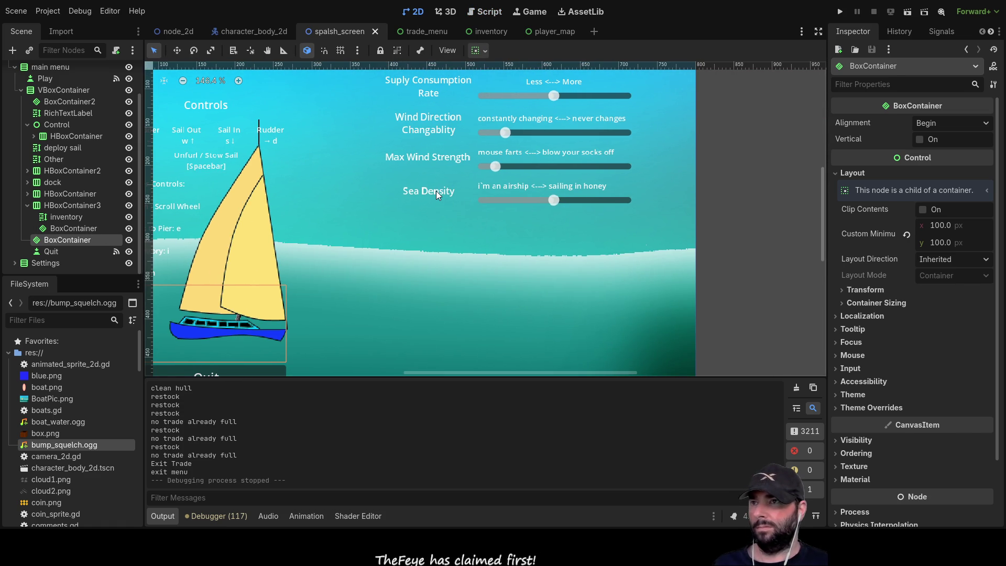
# Select the Sea Density settings row, then the Settings container as the paste target.
pyautogui.click(436, 191)
pyautogui.click(580, 213)
pyautogui.click(420, 193)
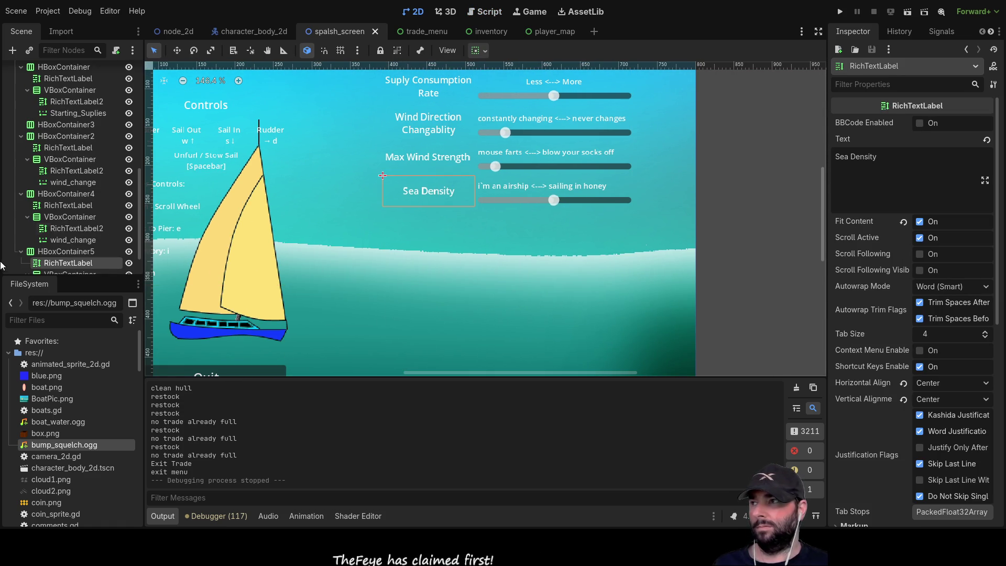
pyautogui.click(46, 217)
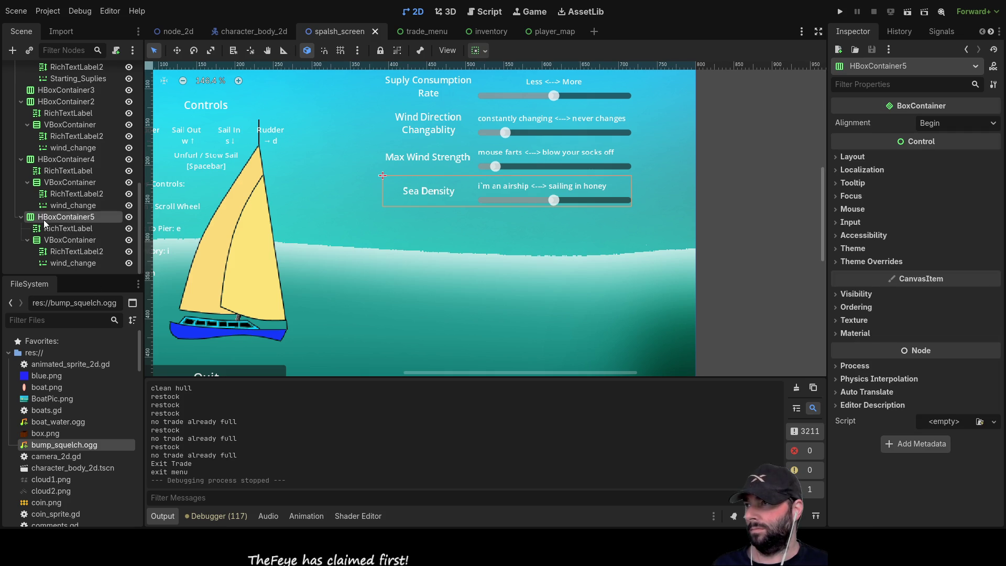
pyautogui.scroll(5, 33, 209)
pyautogui.click(42, 163)
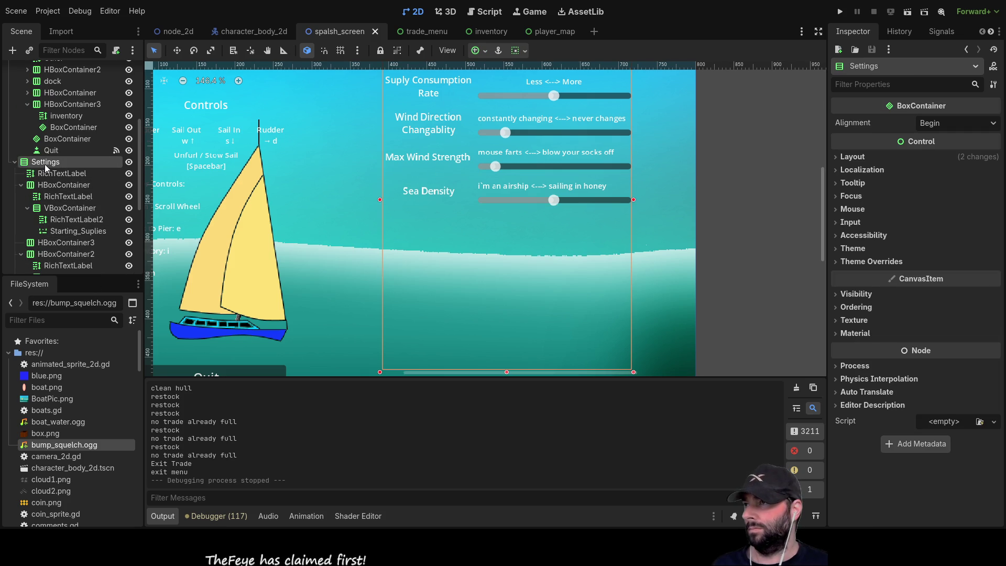
# Paste the Sea Density row under Settings and change its title label text to 'Map mode'.
pyautogui.hotkey('ctrl', 'v')
pyautogui.scroll(-2, 121, 213)
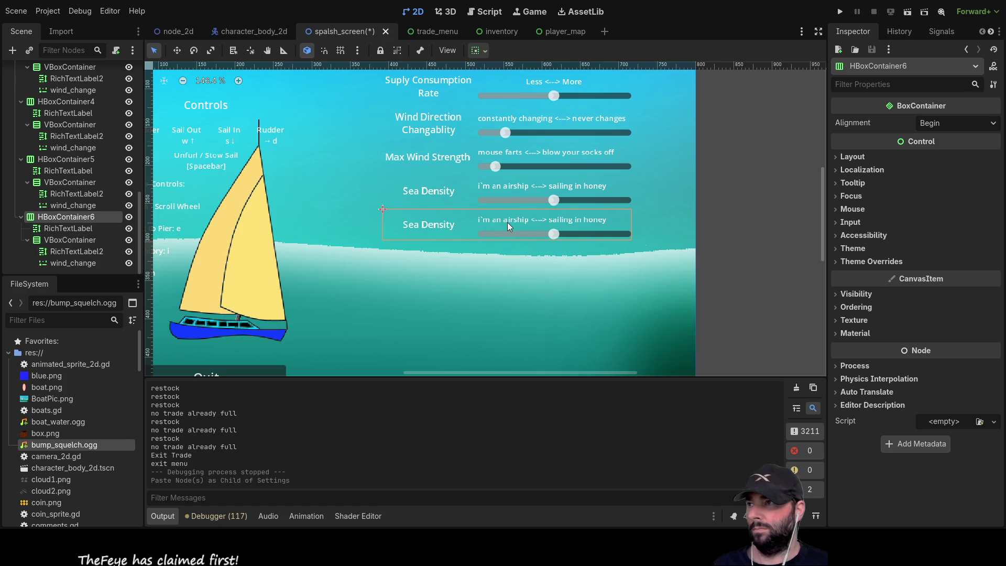
pyautogui.click(77, 228)
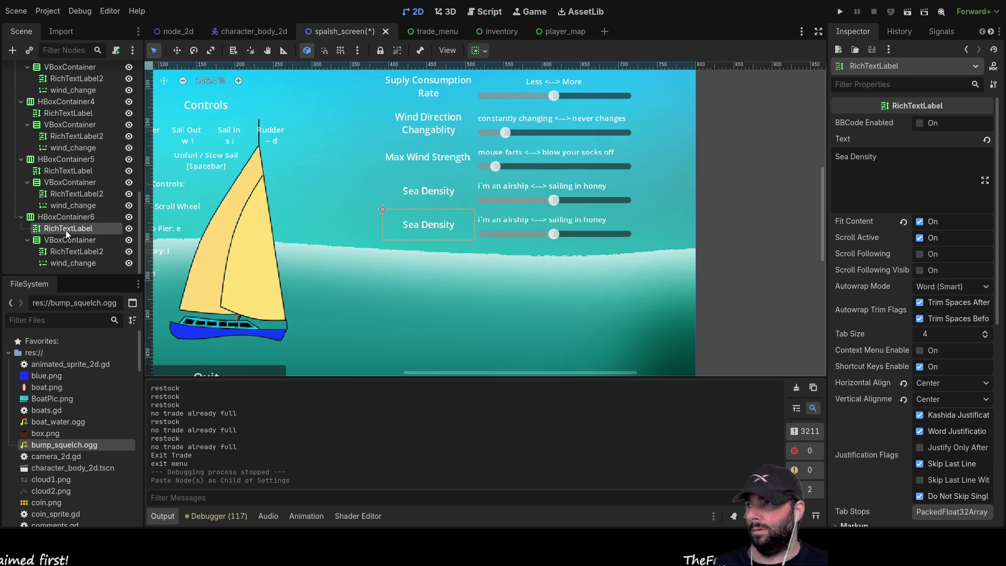
pyautogui.tripleClick(863, 156)
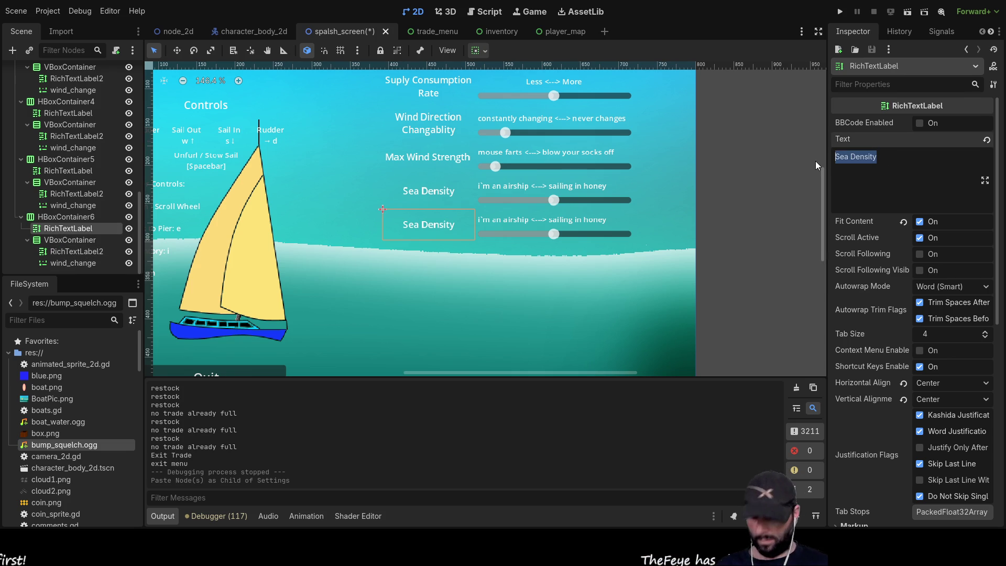
pyautogui.write('Map mode')
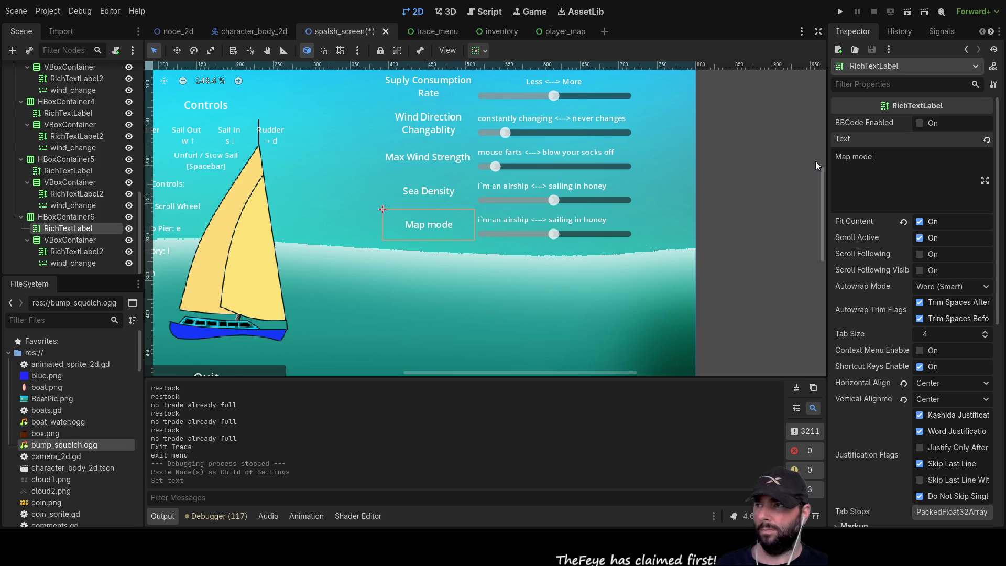
pyautogui.click(74, 252)
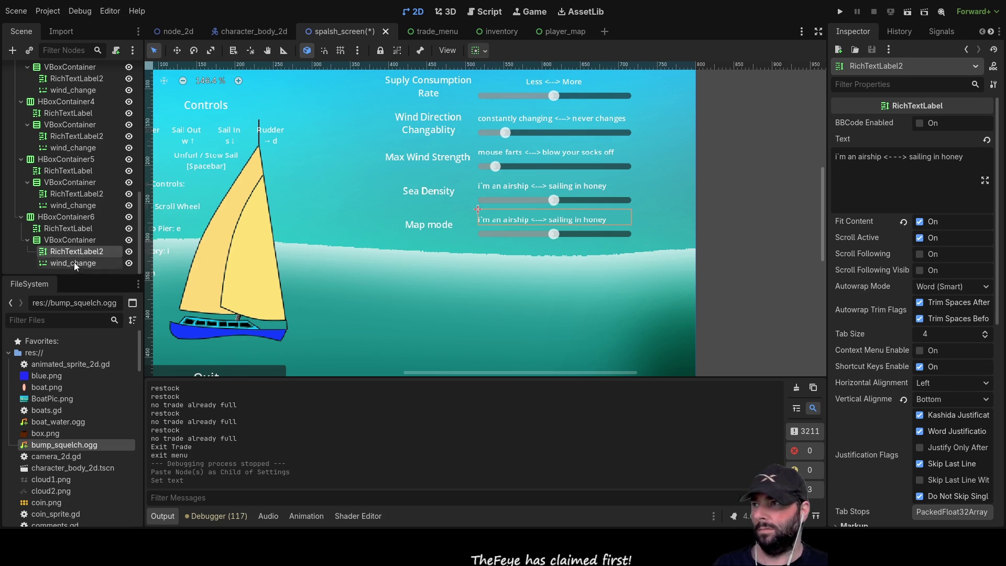
pyautogui.click(74, 262)
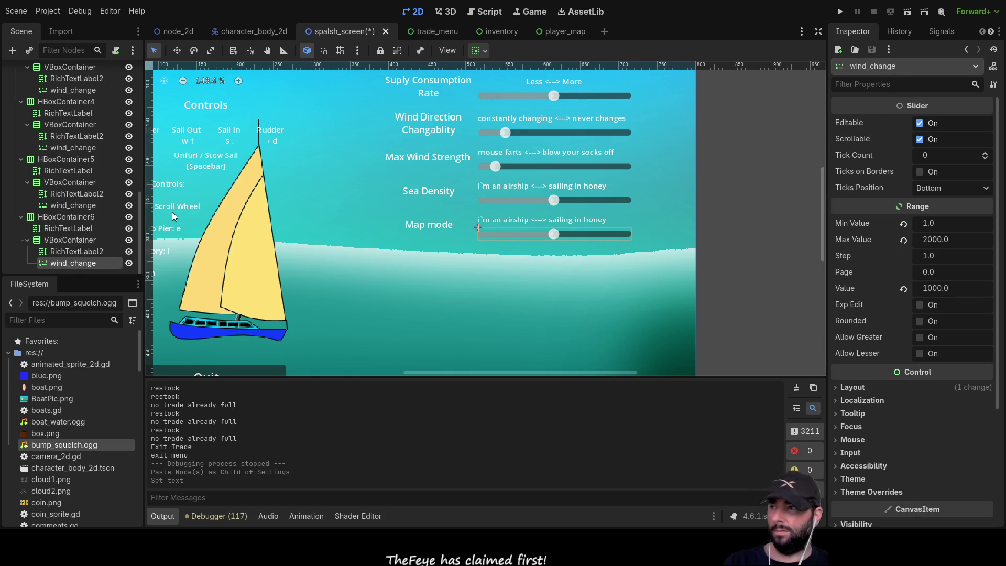
# Delete the Map mode row's slider and add an OptionButton child to its VBoxContainer.
pyautogui.press('Delete')
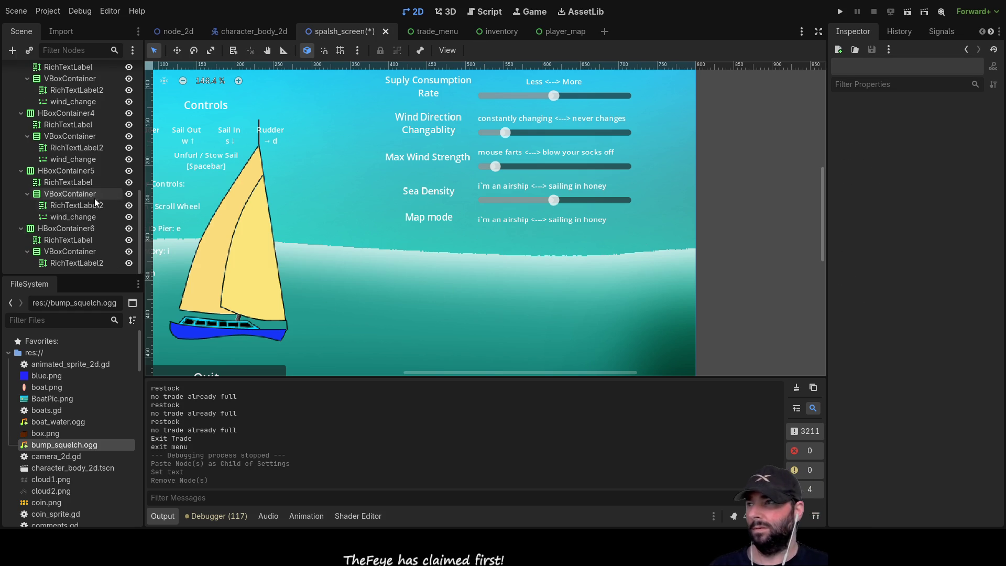
pyautogui.click(60, 252)
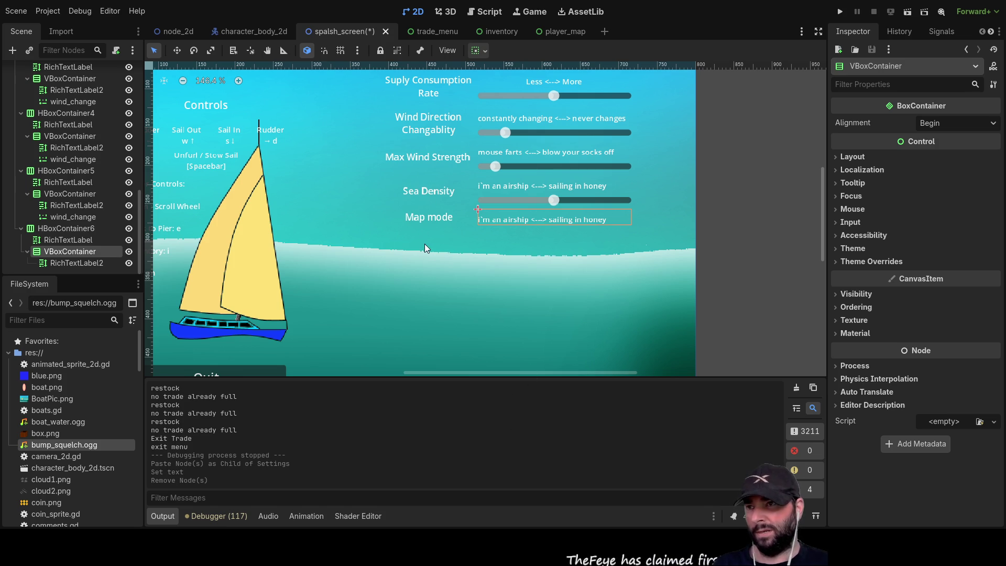
pyautogui.hotkey('ctrl', 'a')
pyautogui.press('Return')
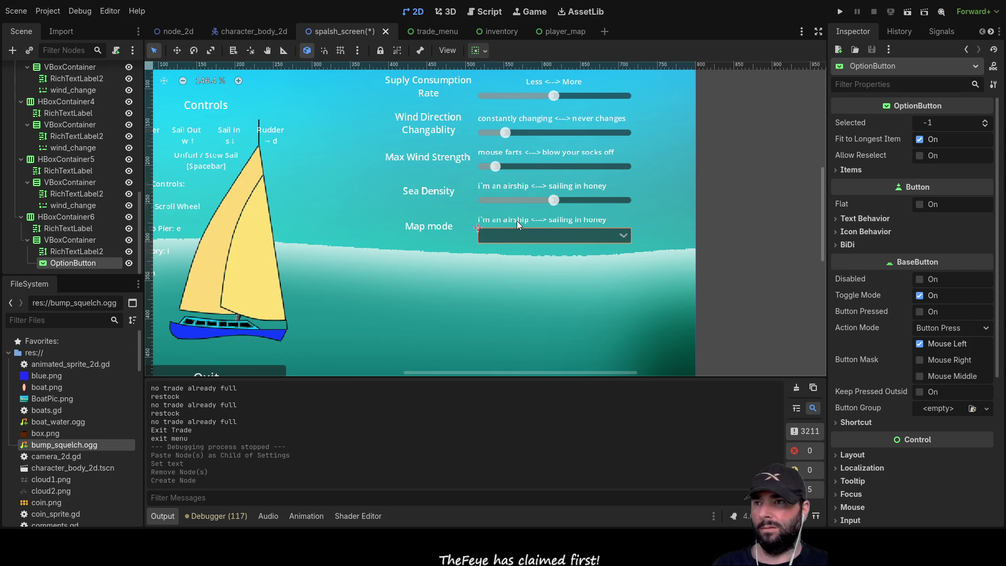
pyautogui.click(57, 251)
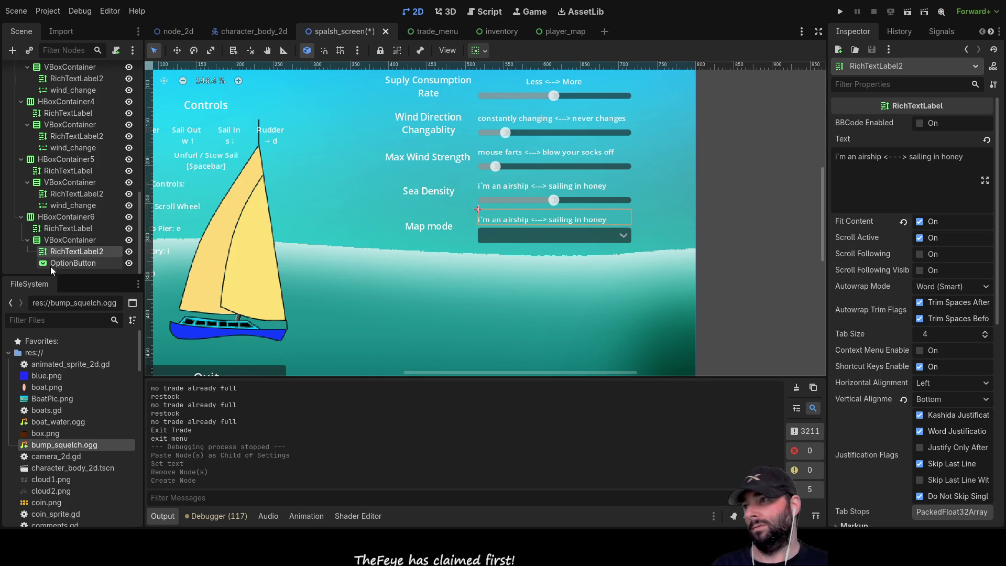
pyautogui.moveTo(982, 161); pyautogui.dragTo(805, 157)
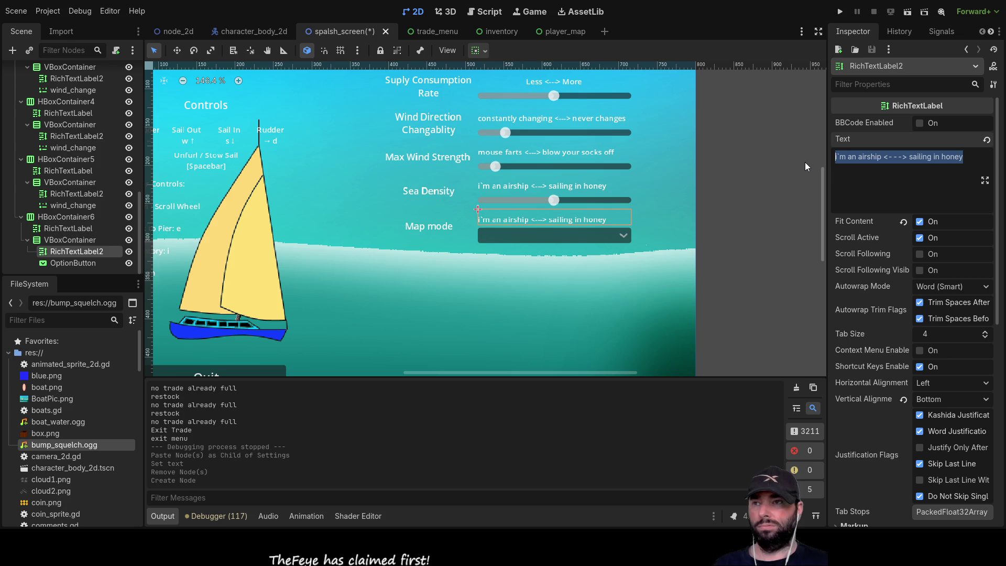
# Change the Map mode description label text to 'pick 1 of 3'.
pyautogui.press('BackSpace')
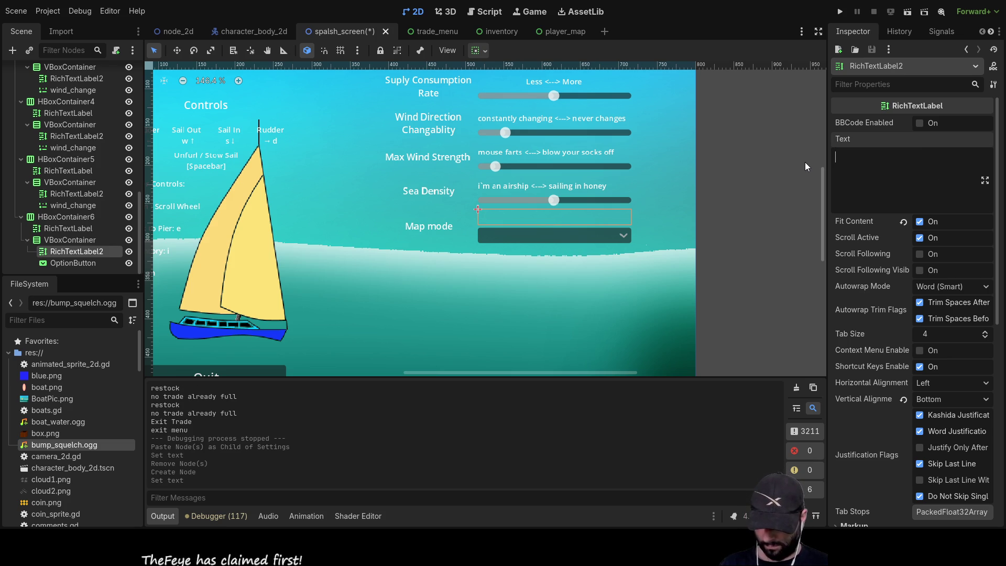
pyautogui.write('pick 1 f')
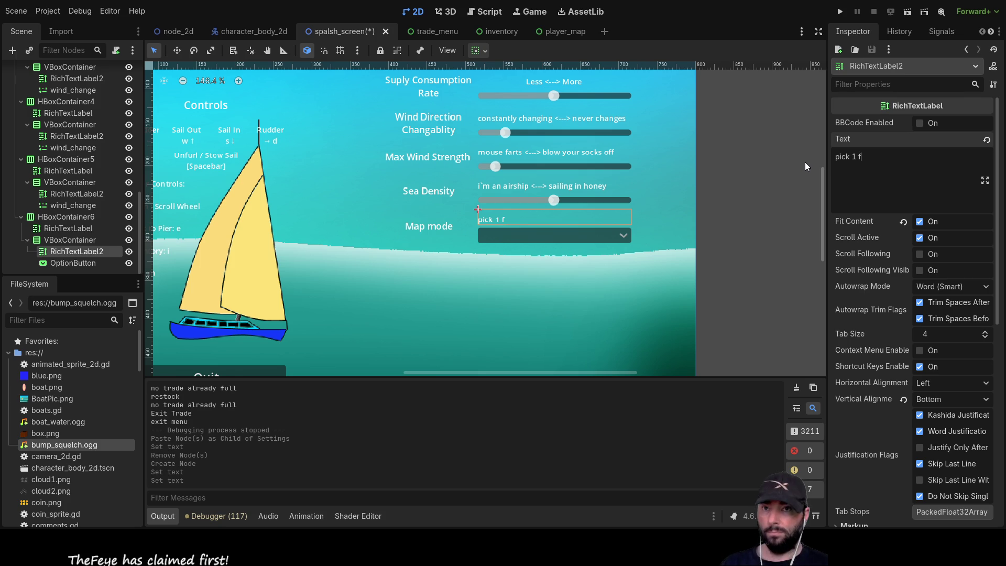
pyautogui.press('BackSpace')
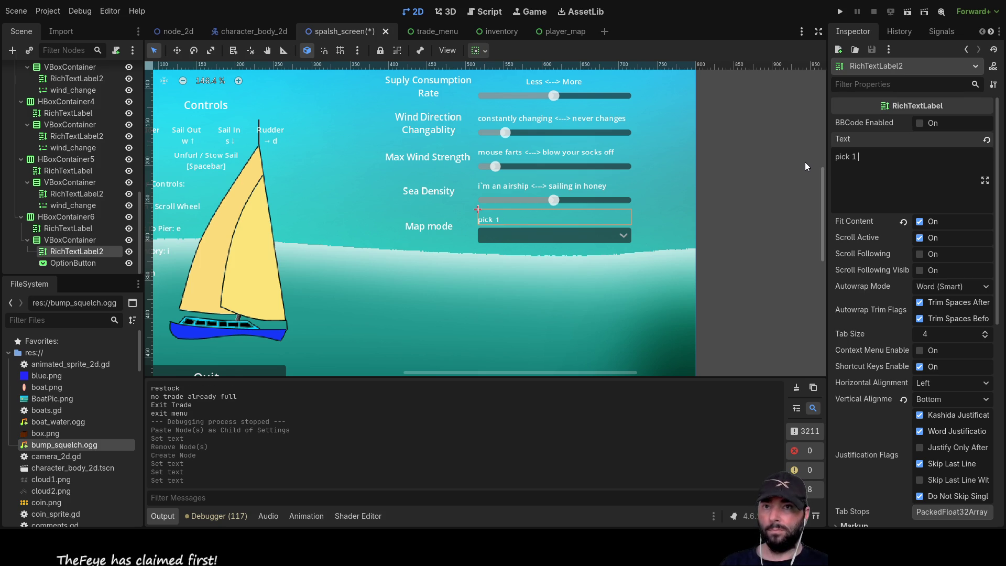
pyautogui.write('of 3')
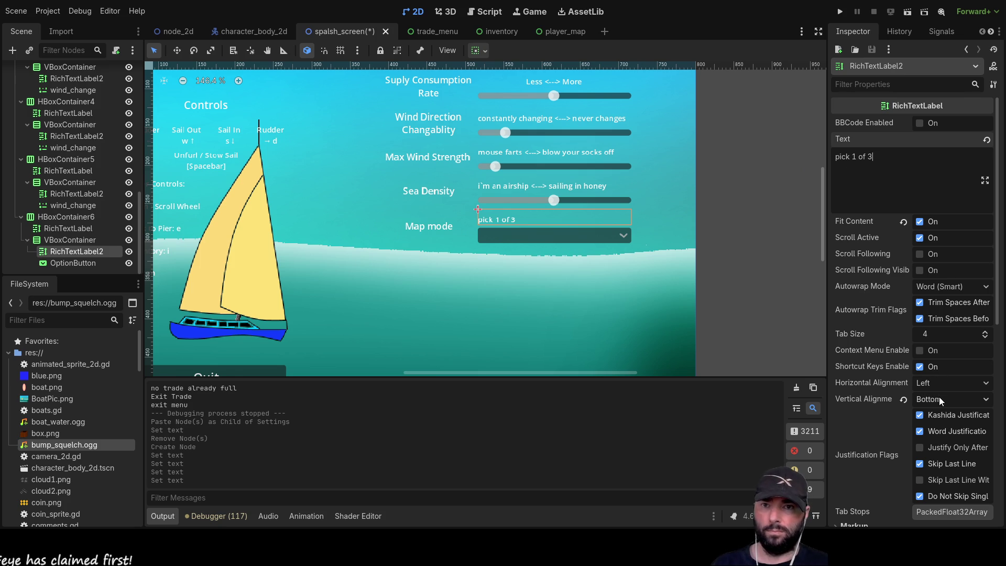
# Set the 'pick 1 of 3' label's Horizontal Alignment to Center.
pyautogui.click(948, 417)
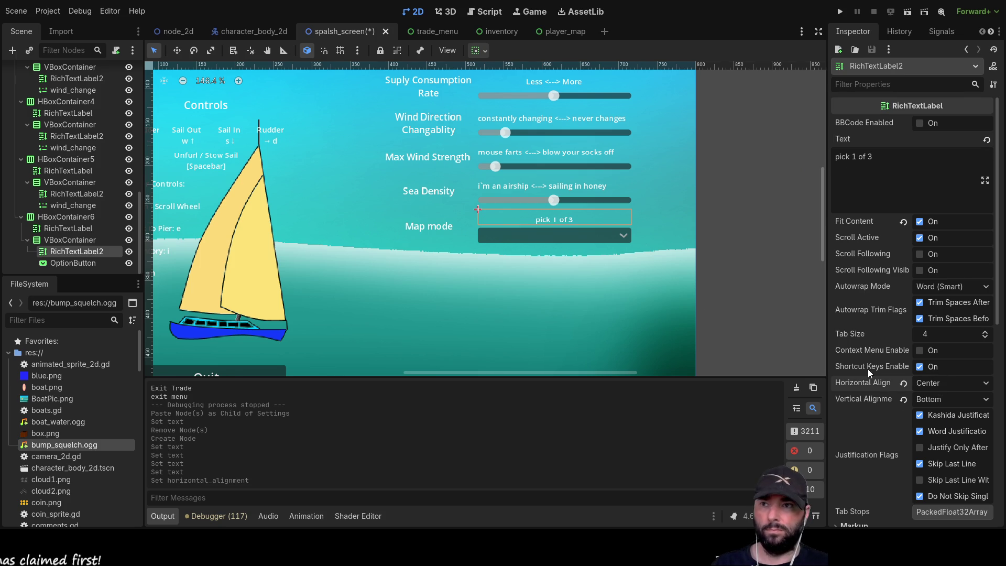
pyautogui.click(570, 236)
pyautogui.scroll(-3, 905, 161)
pyautogui.scroll(3, 886, 216)
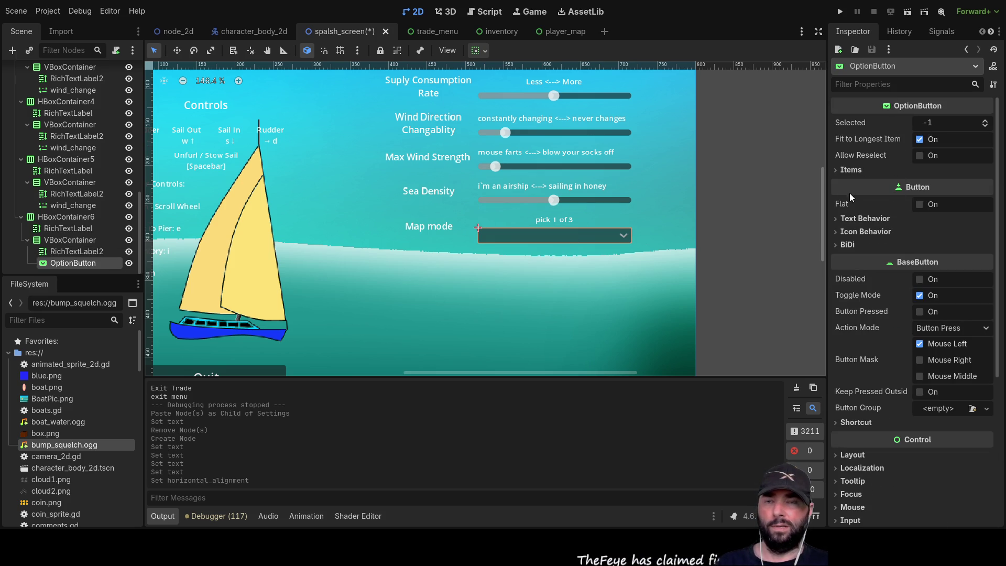
# Add the first OptionButton item with text 'Death (damage leaving map)'.
pyautogui.click(834, 169)
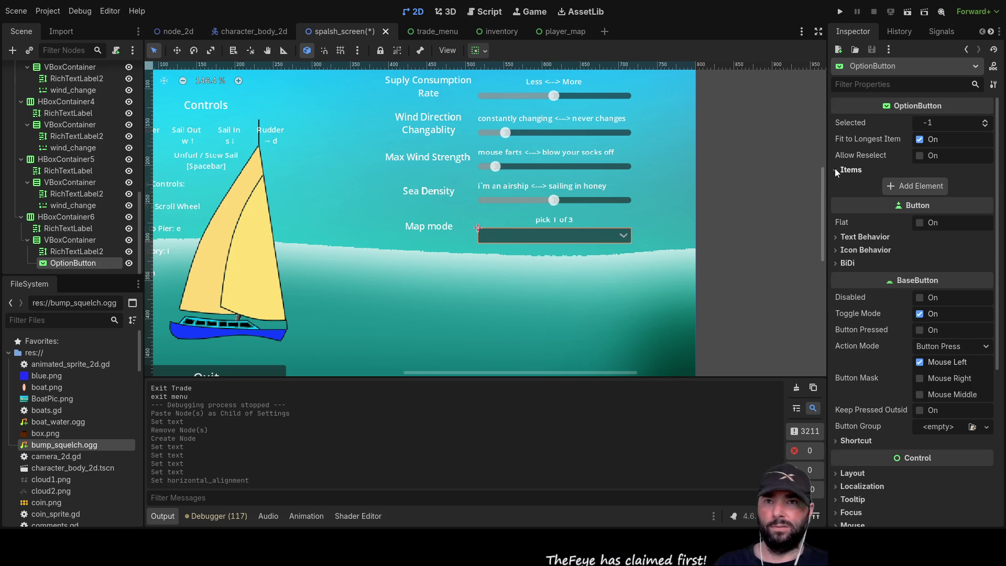
pyautogui.click(904, 190)
pyautogui.click(904, 193)
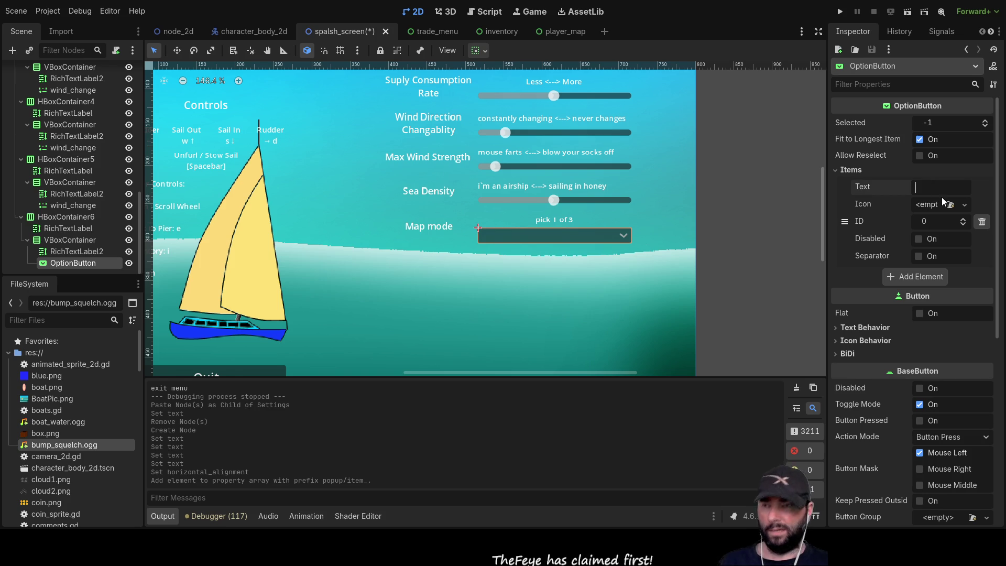
pyautogui.write('Death')
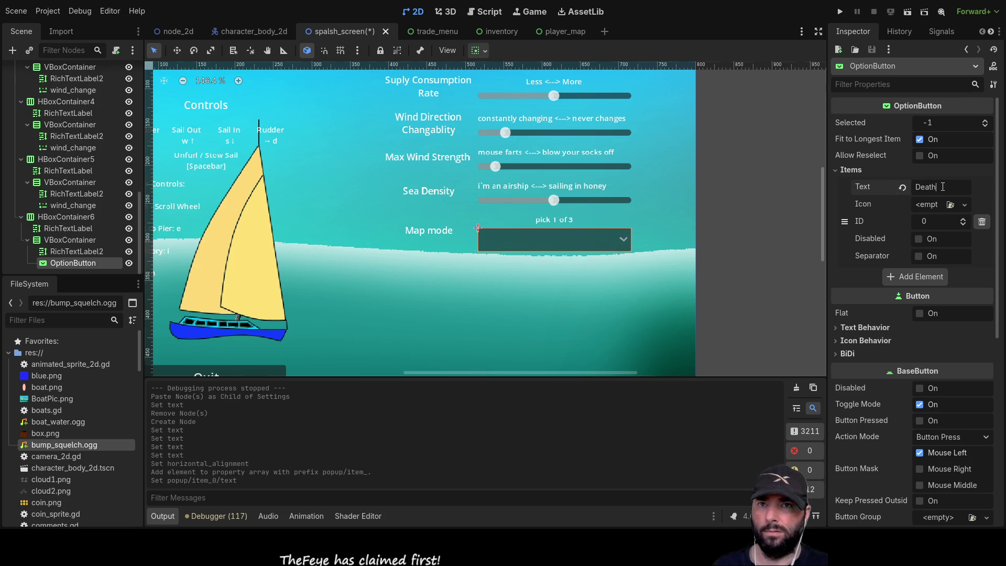
pyautogui.write('(')
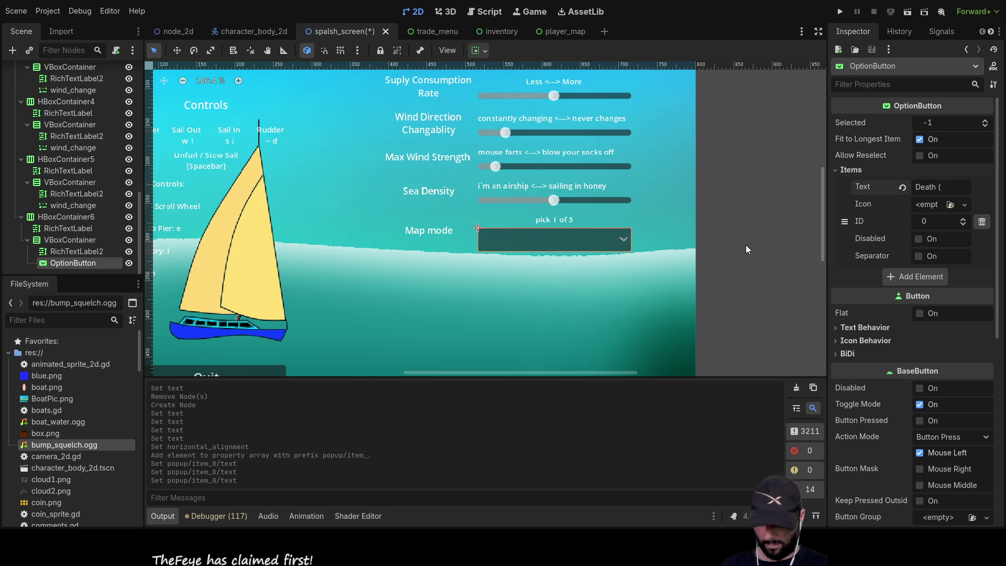
pyautogui.write('damage on leavi')
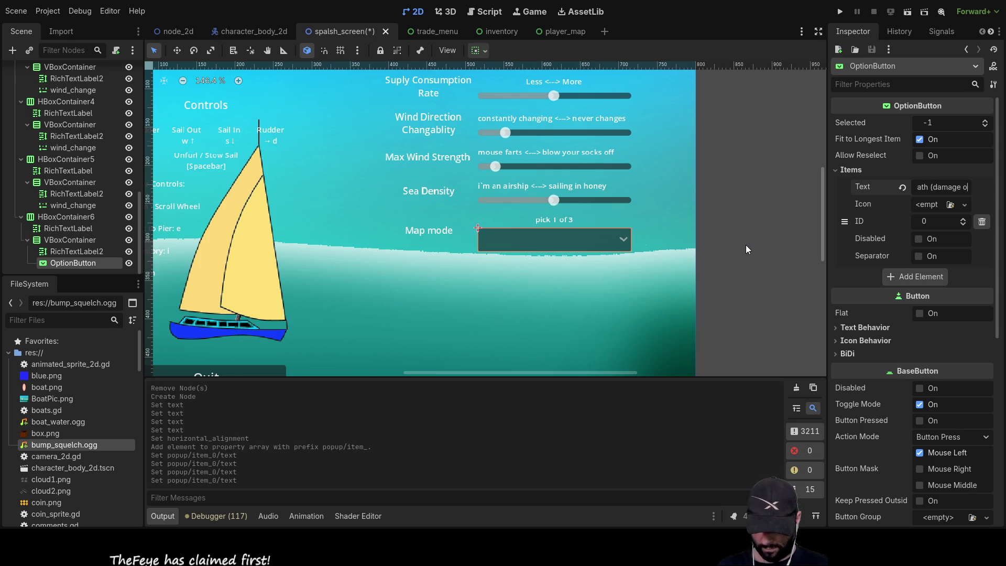
pyautogui.write('ng a')
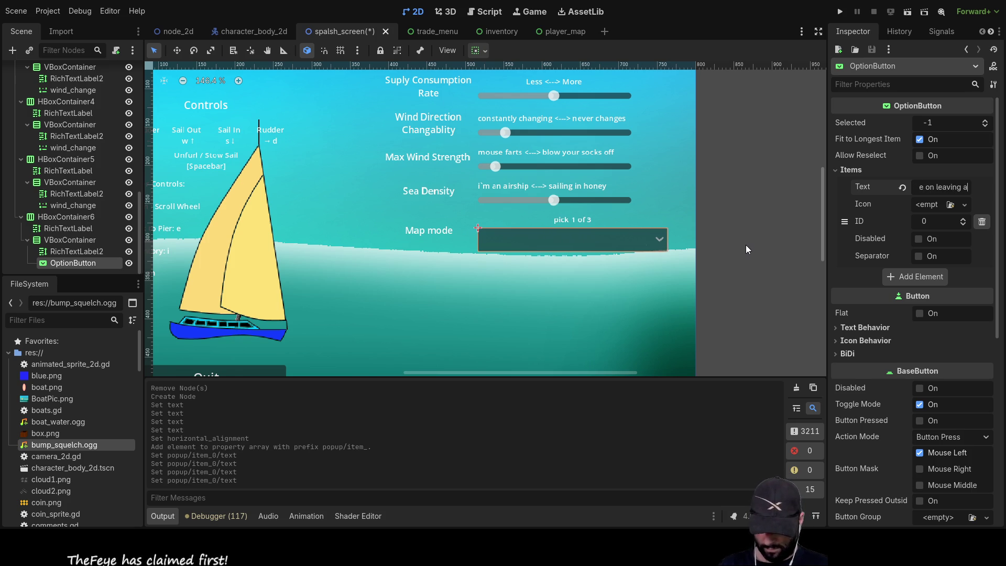
pyautogui.press('BackSpace')
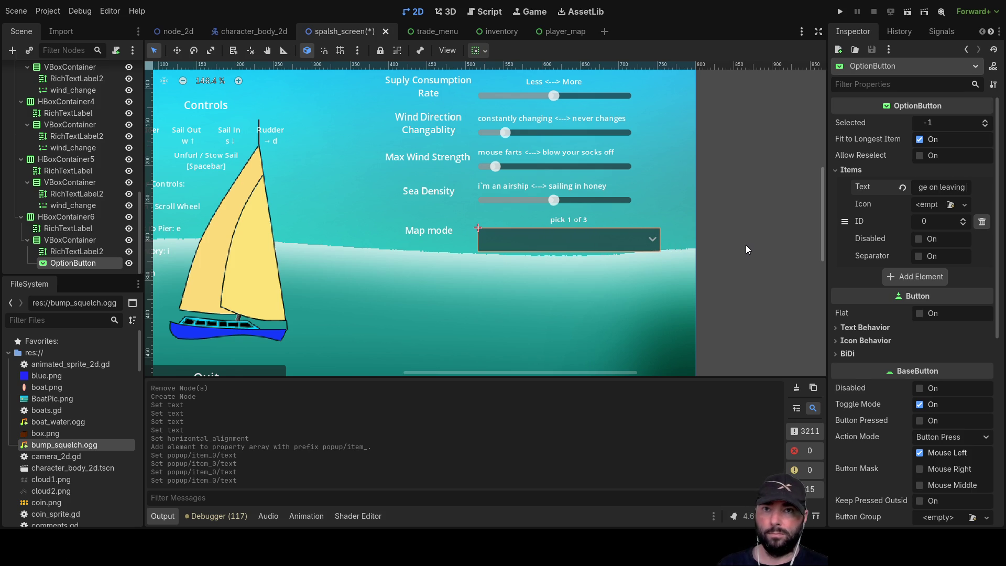
pyautogui.write('map')
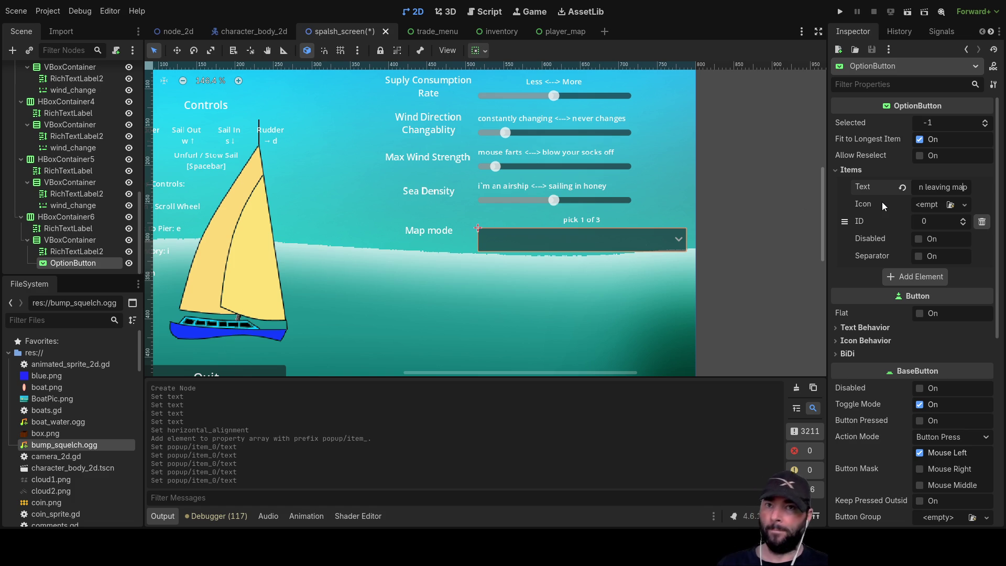
pyautogui.press('Home')
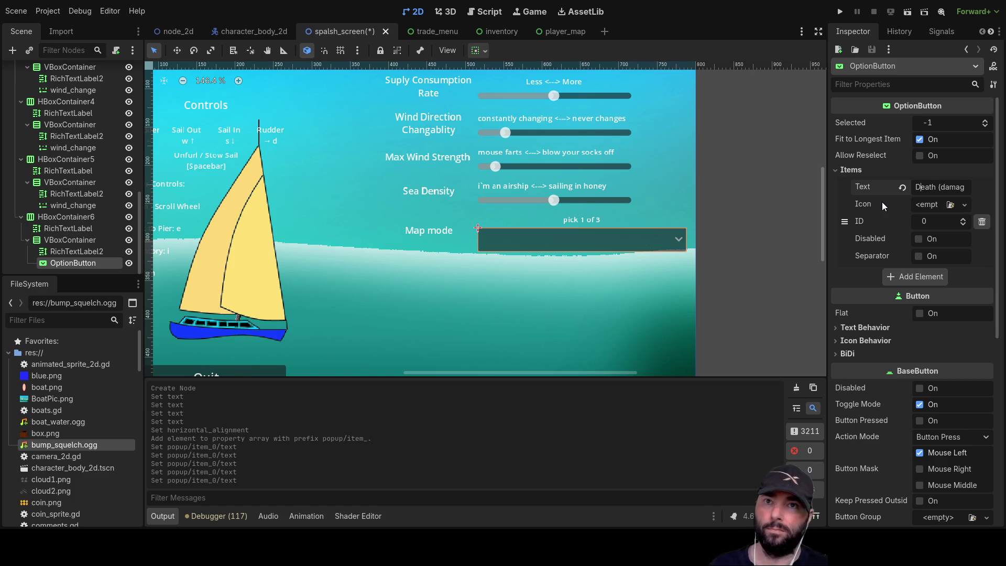
pyautogui.press('Right')
pyautogui.press('Right')
pyautogui.press('Right')
pyautogui.press('Delete')
pyautogui.press('Delete')
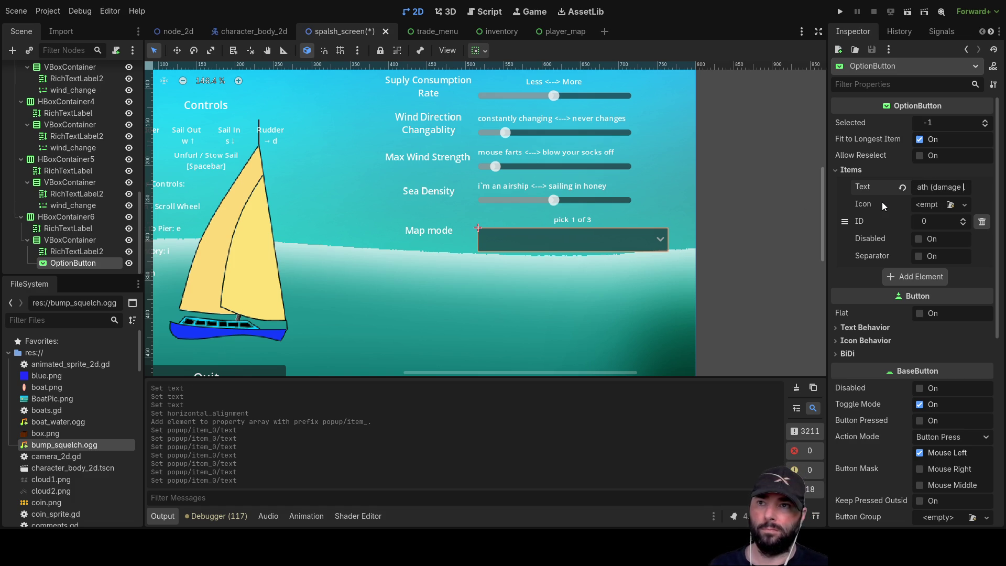
pyautogui.press('End')
pyautogui.write(')')
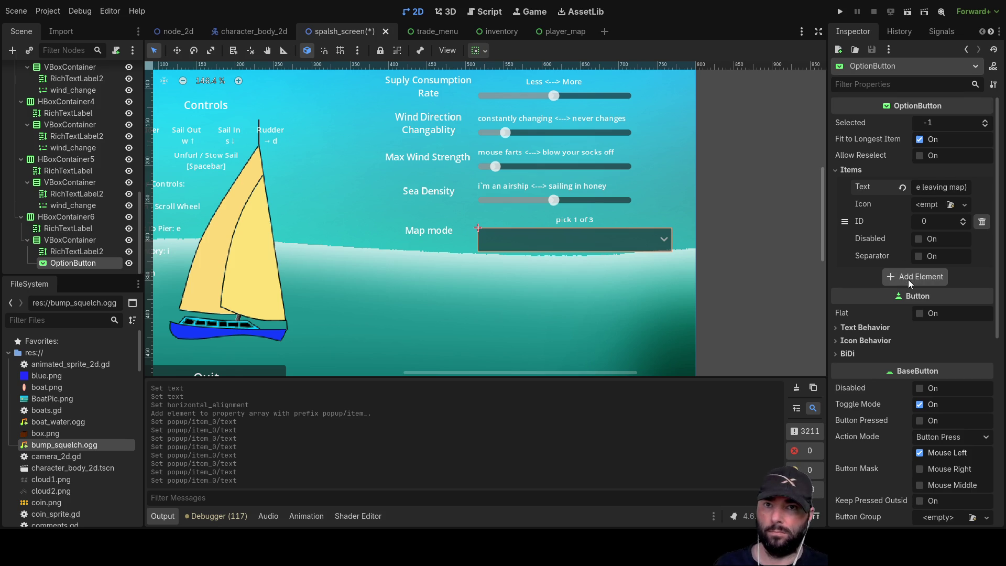
# Add the second and third items, 'warp' and 'Solid'.
pyautogui.click(908, 280)
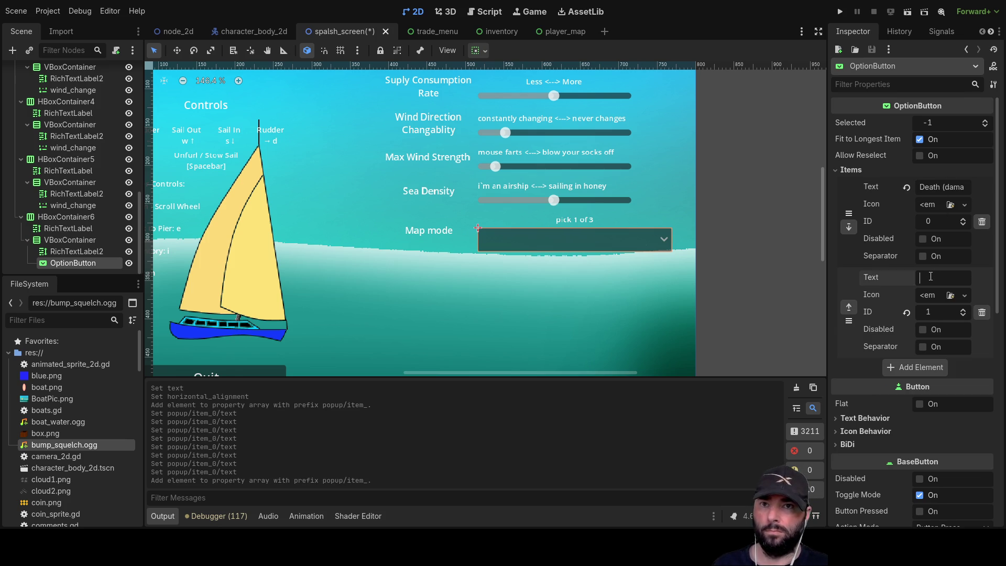
pyautogui.write('warp')
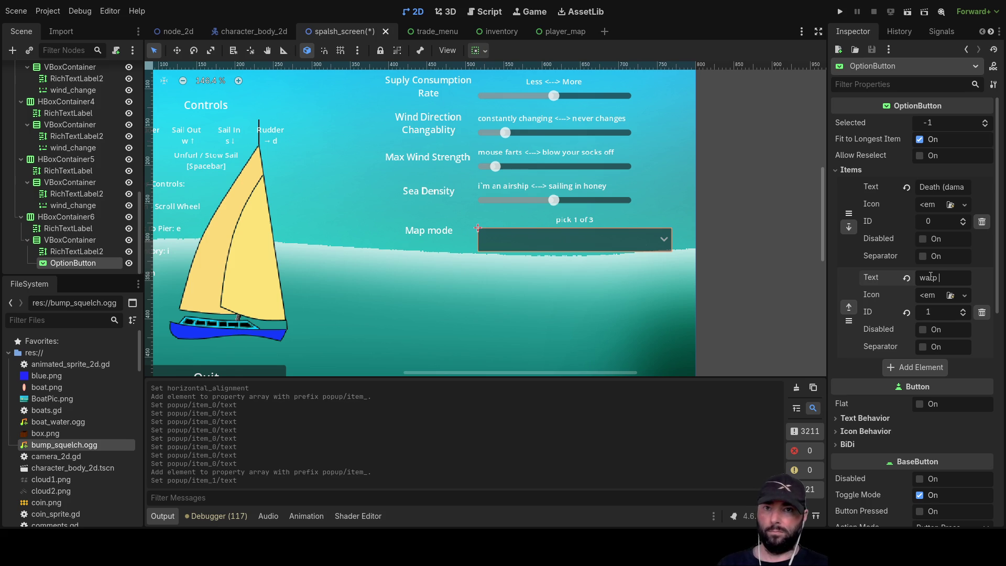
pyautogui.press('Return')
pyautogui.click(914, 368)
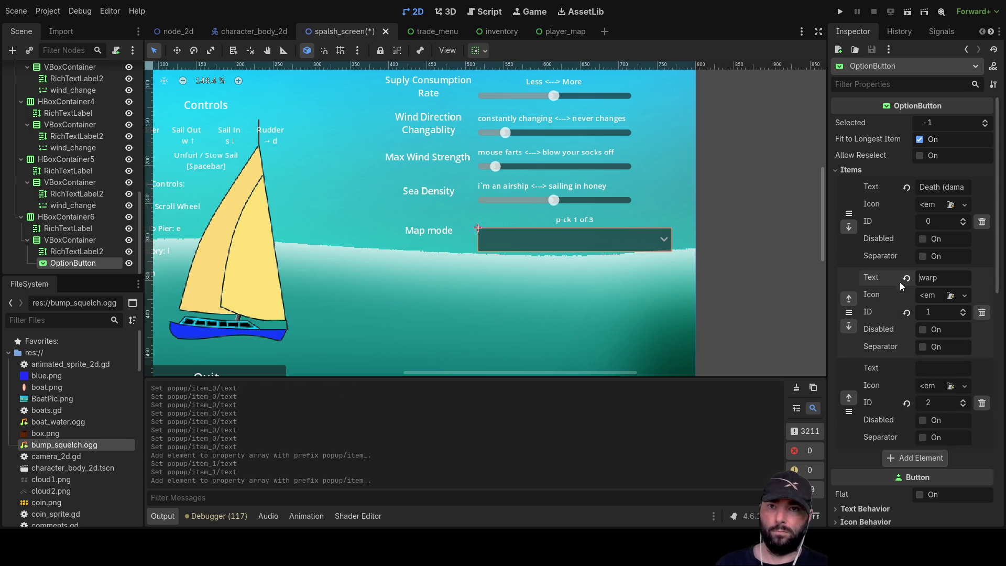
pyautogui.click(929, 264)
pyautogui.write('Solid')
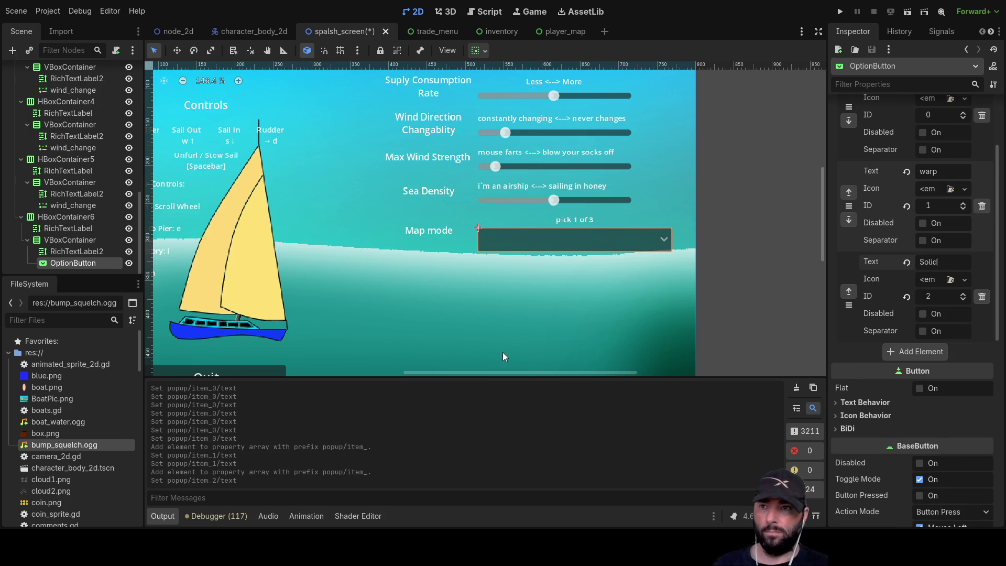
pyautogui.click(512, 320)
pyautogui.click(530, 235)
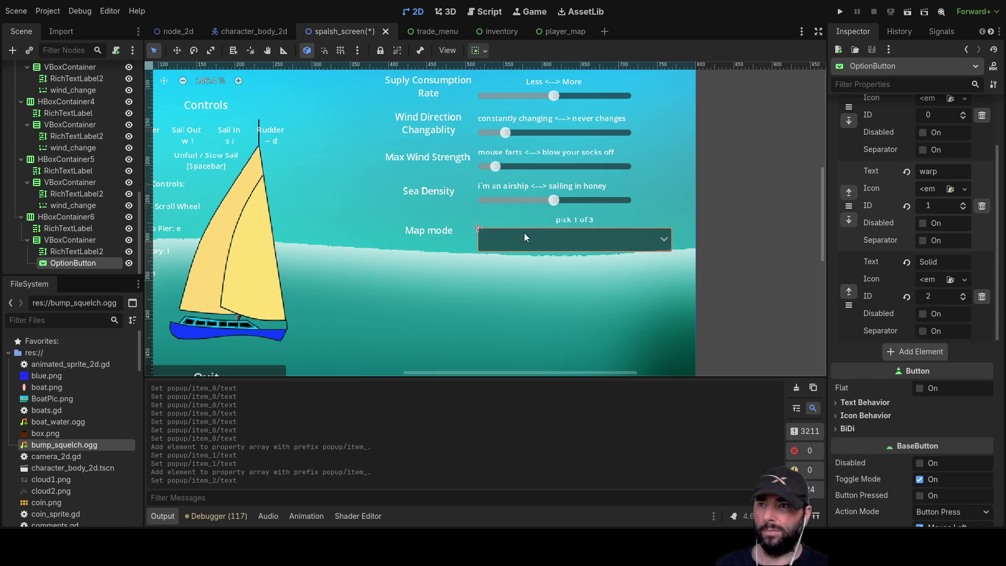
pyautogui.click(840, 12)
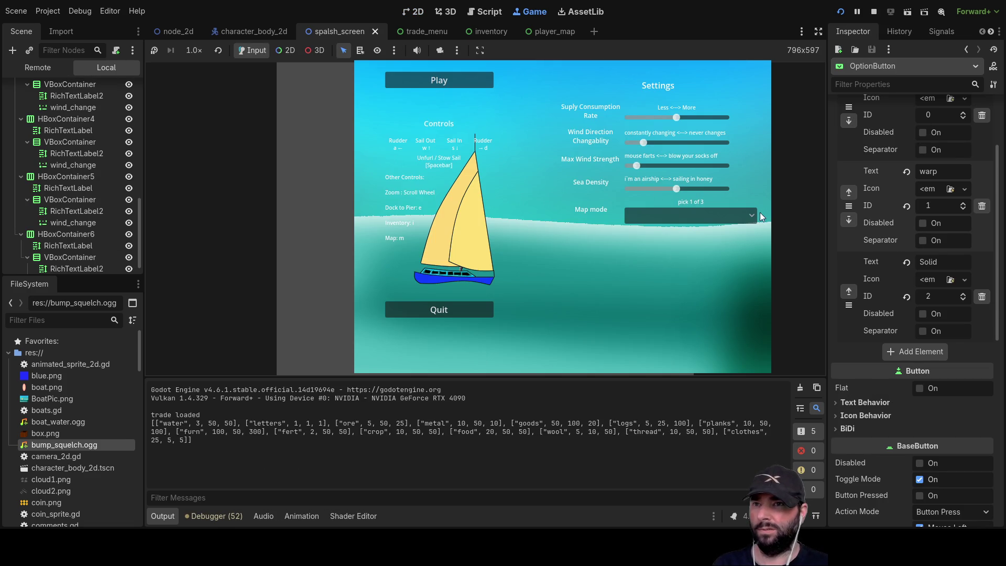
pyautogui.click(754, 216)
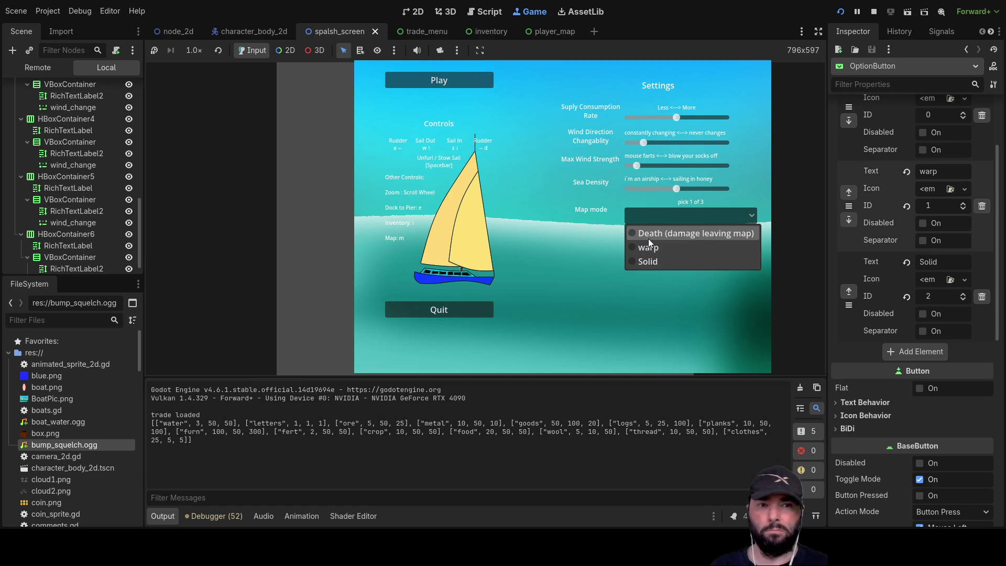
pyautogui.click(661, 218)
pyautogui.click(734, 218)
pyautogui.click(649, 236)
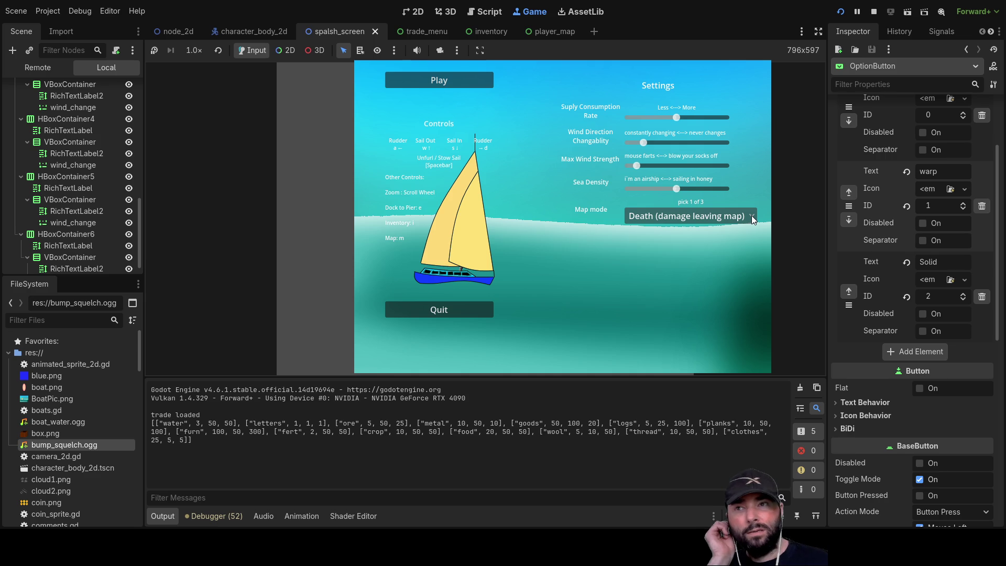
pyautogui.click(752, 216)
pyautogui.click(669, 244)
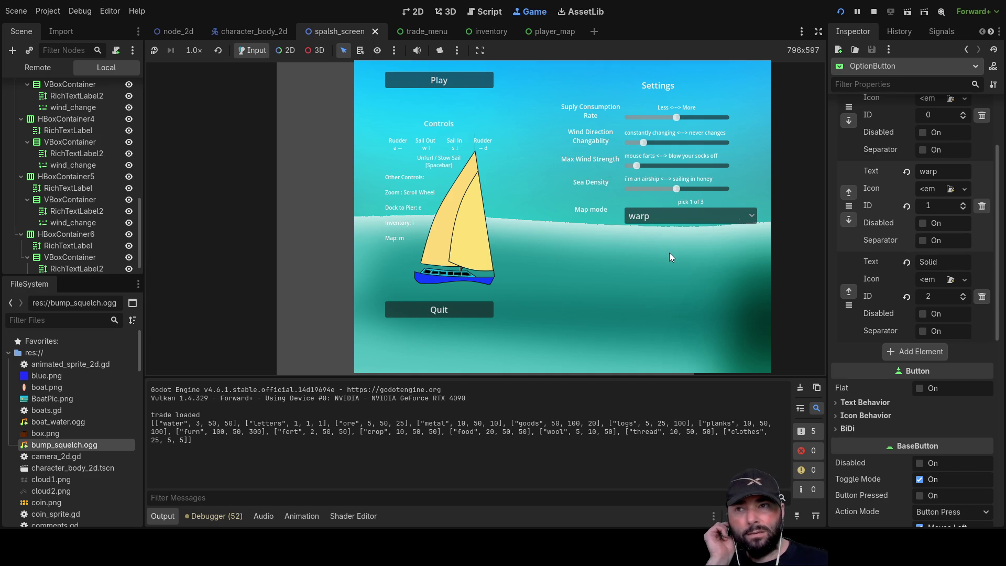
pyautogui.click(751, 215)
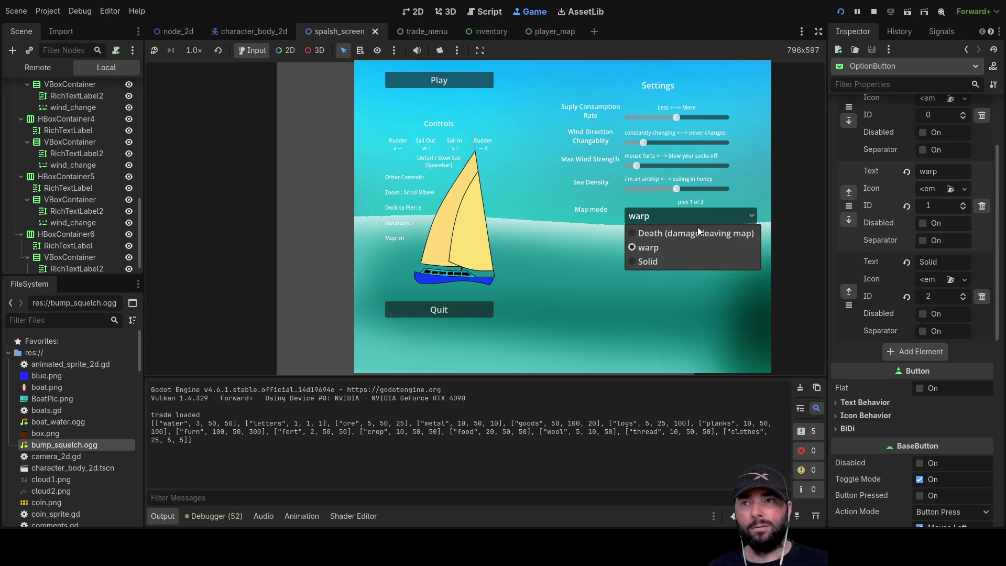
pyautogui.click(648, 262)
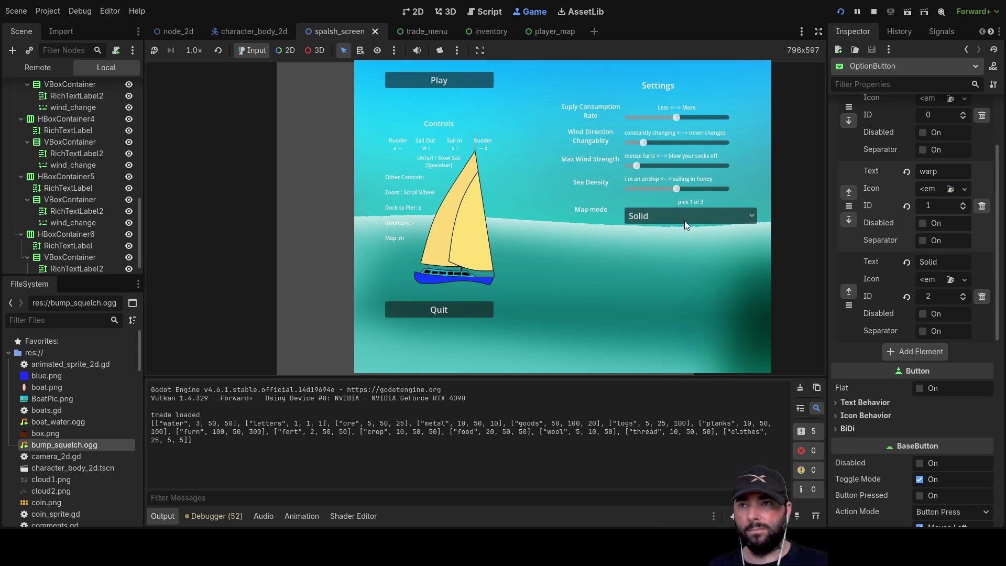
pyautogui.click(744, 217)
pyautogui.click(656, 234)
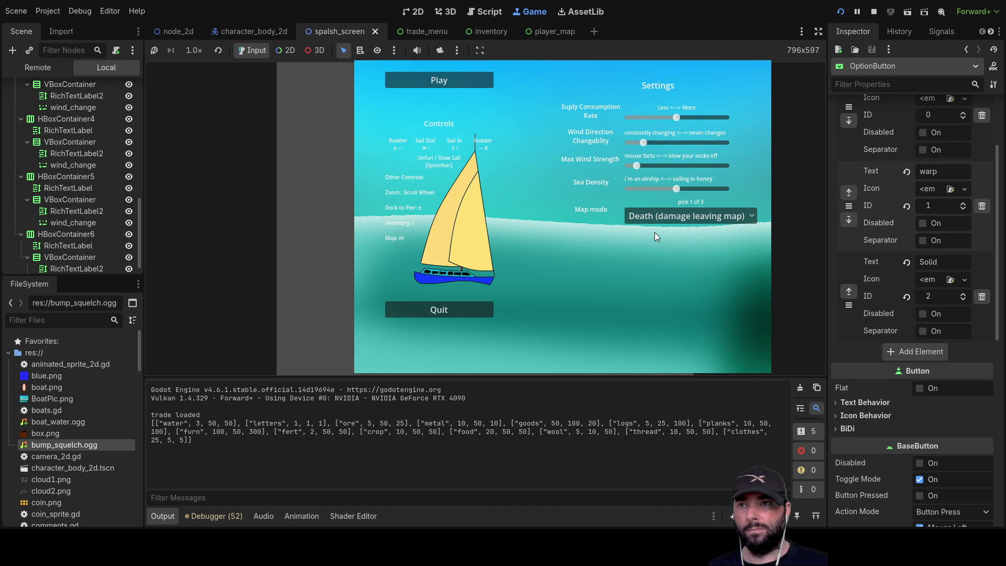
pyautogui.click(874, 12)
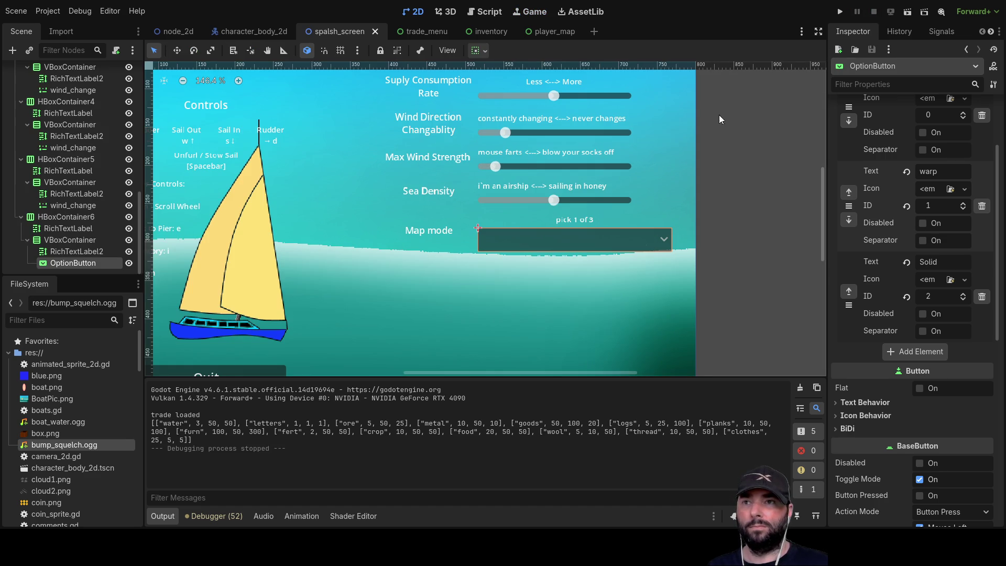
# Raise the OptionButton's Selected value from -1 to 1 so warp is the default.
pyautogui.scroll(4, 910, 143)
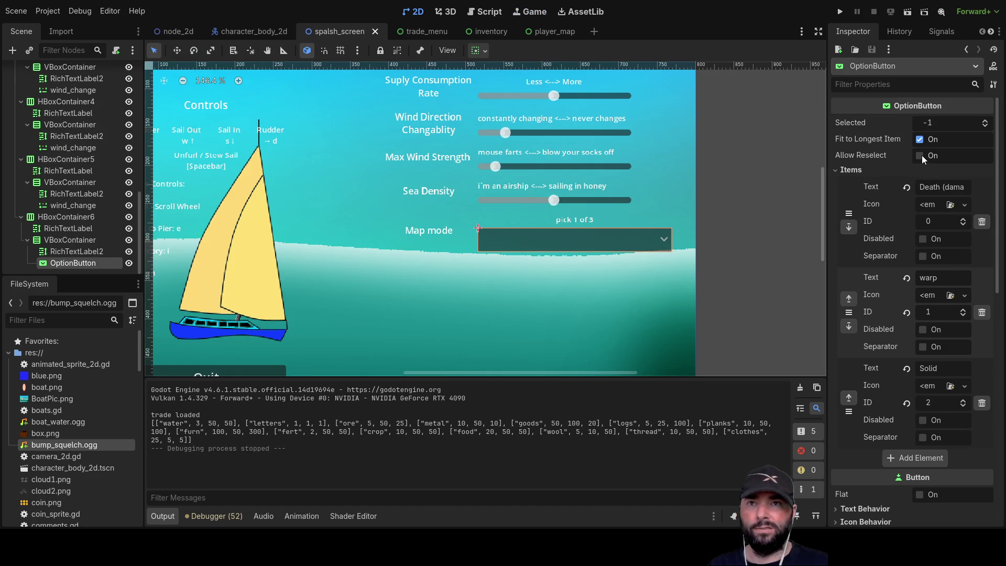
pyautogui.click(986, 121)
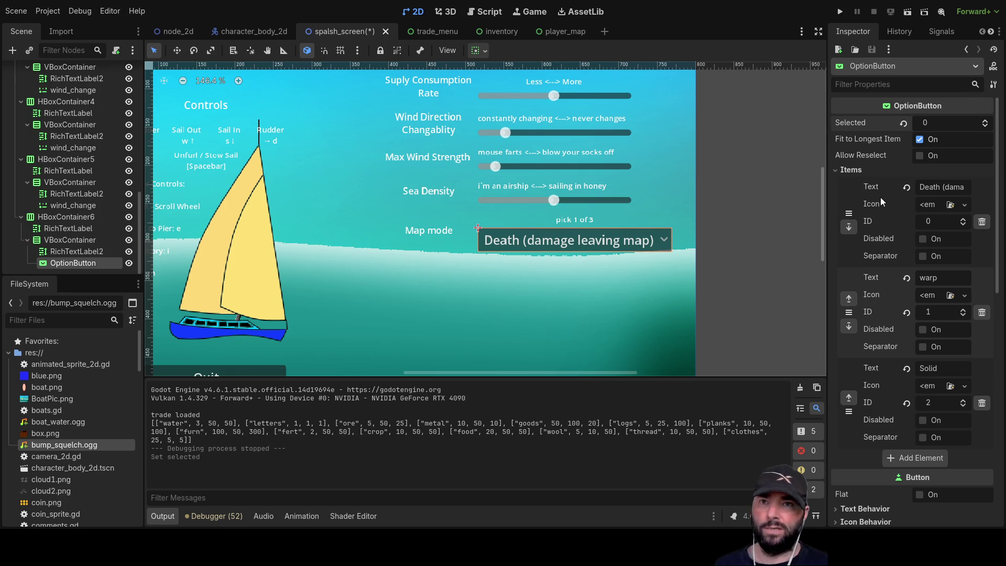
pyautogui.click(986, 120)
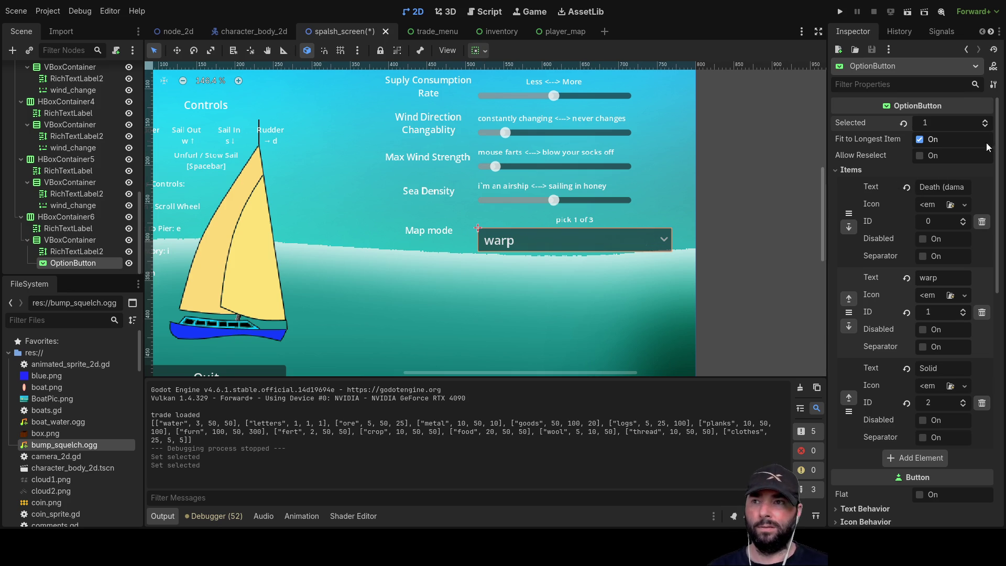
pyautogui.click(940, 276)
# Edit item 1's text from 'warp' to 'warp (leave map, reapear otherside)'.
pyautogui.write('(')
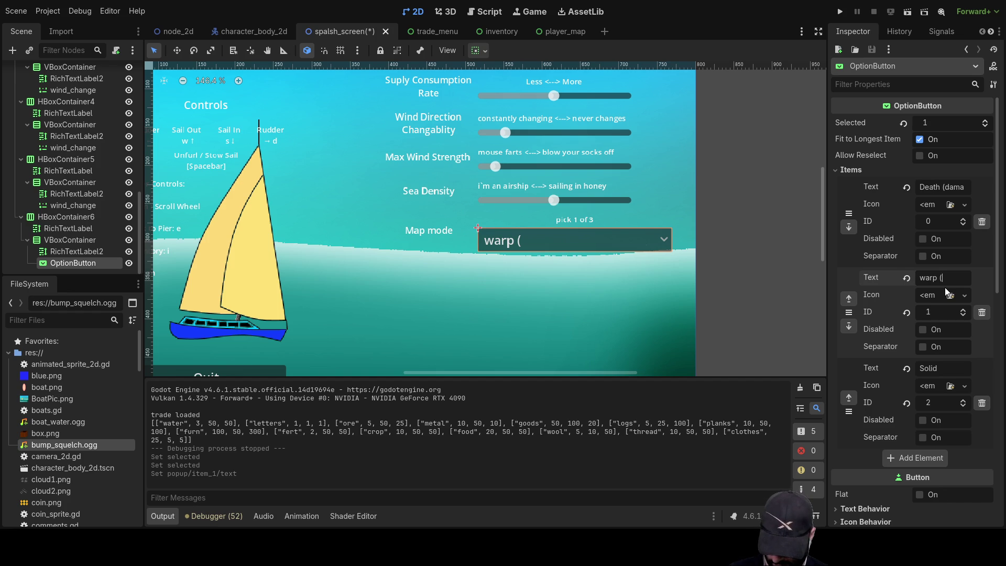
pyautogui.write('sail n')
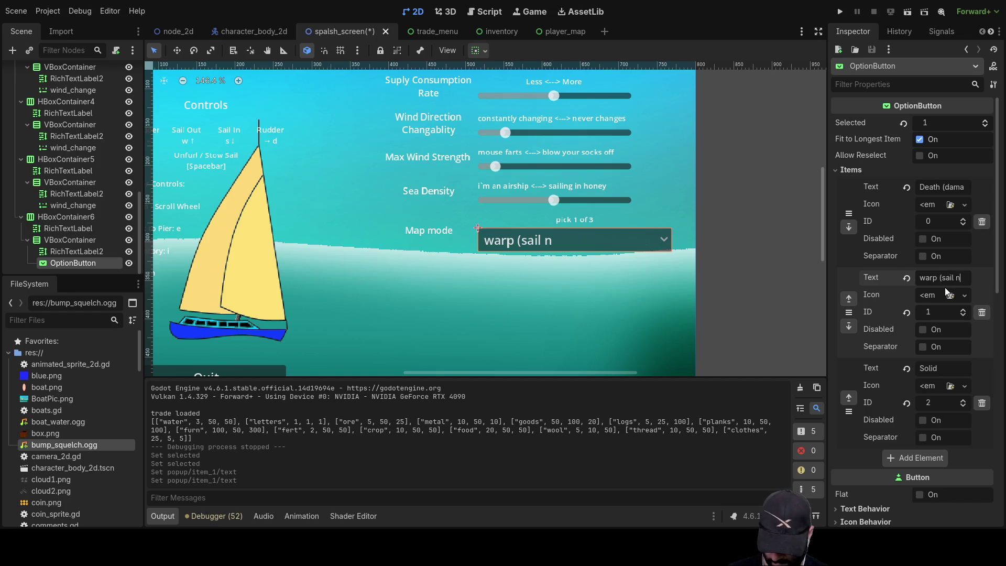
pyautogui.write('orth')
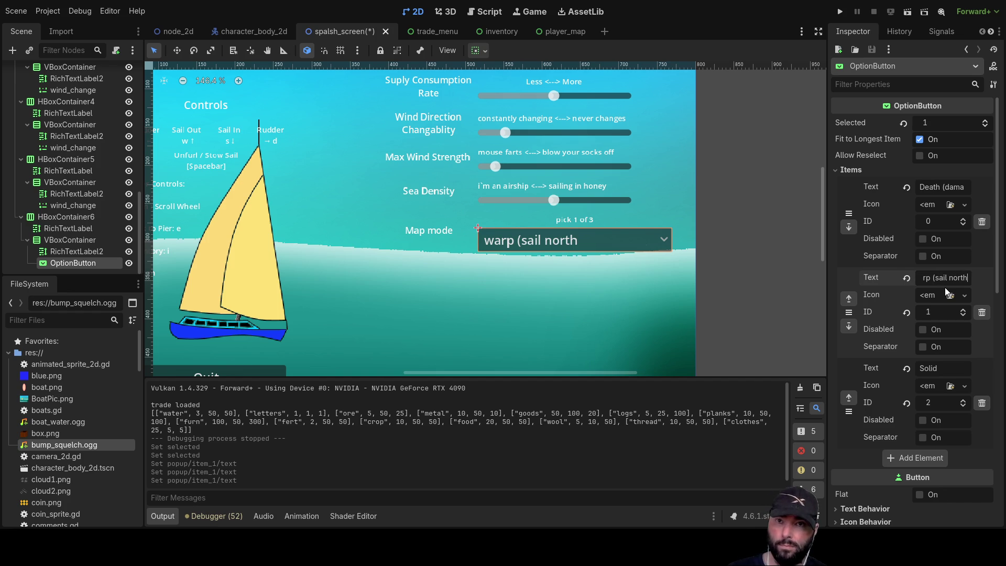
pyautogui.write(',')
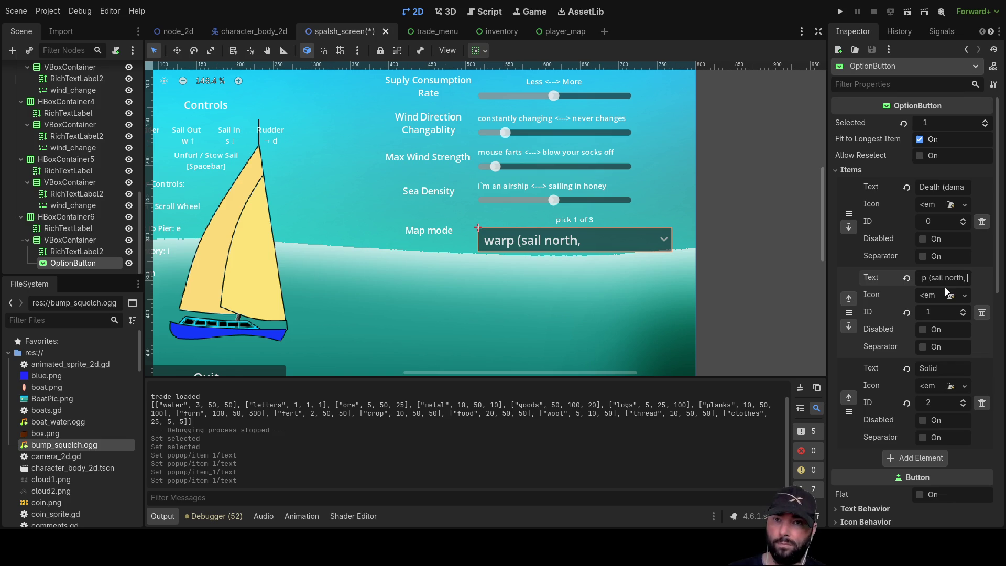
pyautogui.press('BackSpace')
pyautogui.press('BackSpace')
pyautogui.press('BackSpace')
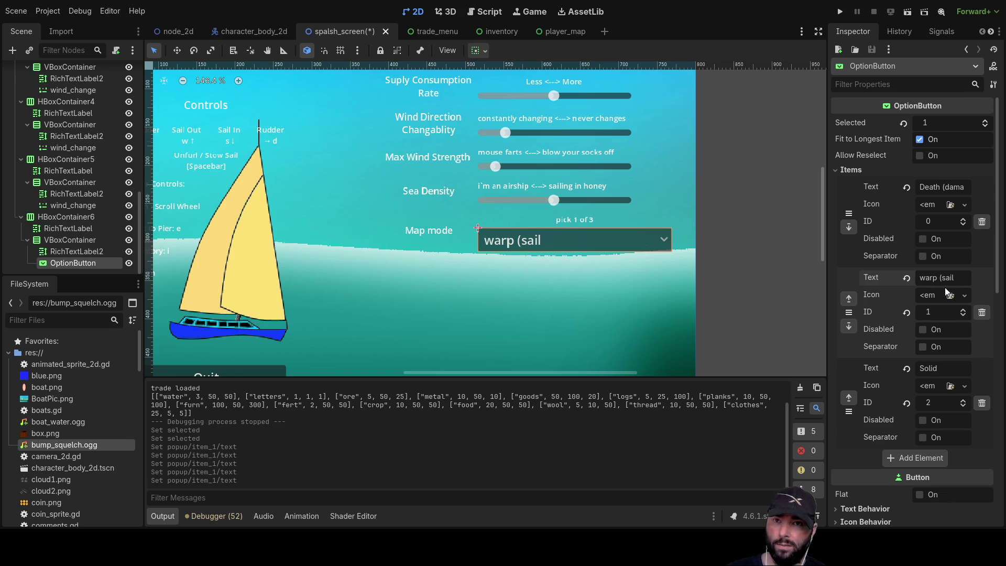
pyautogui.press('BackSpace')
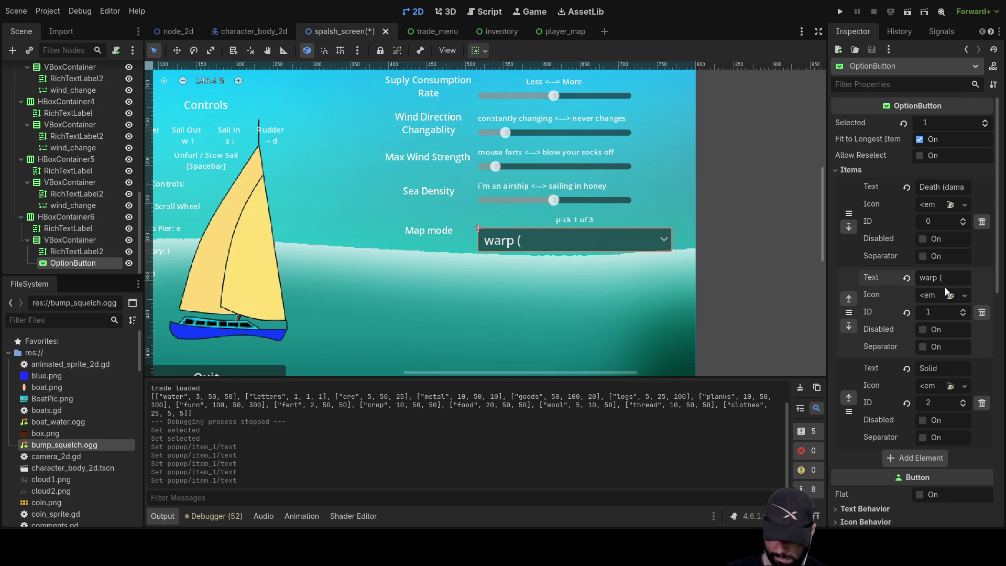
pyautogui.write('notr')
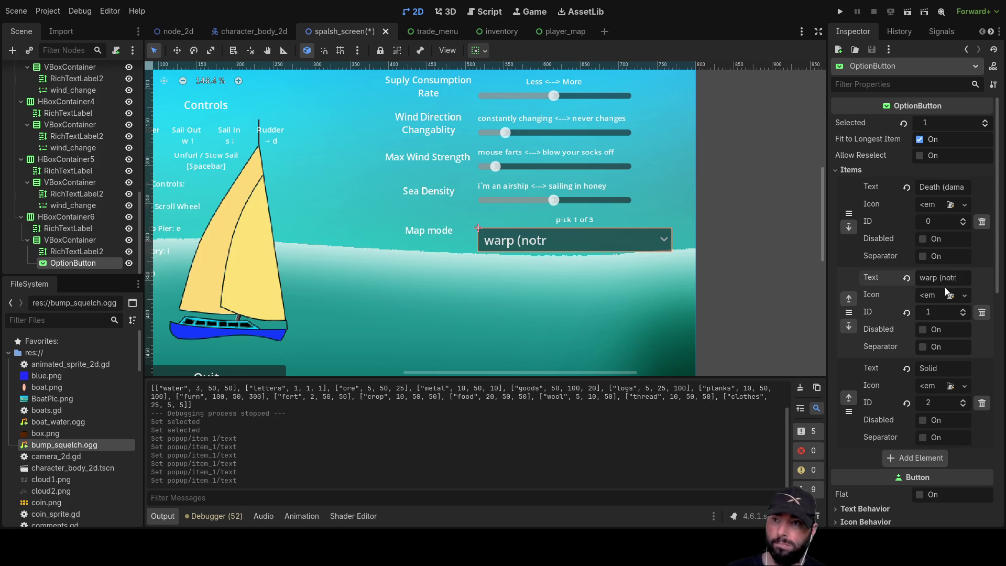
pyautogui.write('h')
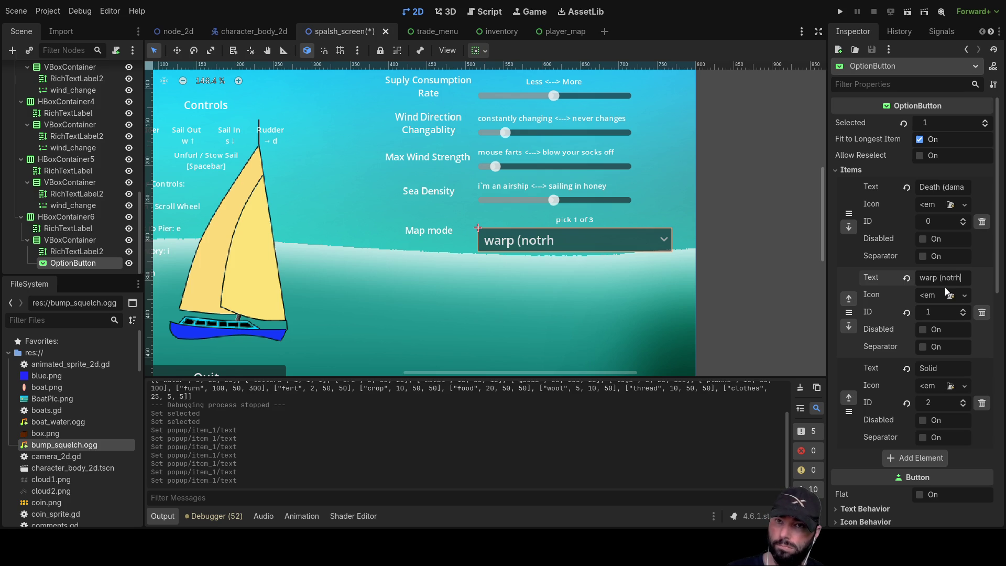
pyautogui.press('BackSpace')
pyautogui.press('BackSpace')
pyautogui.press('BackSpace')
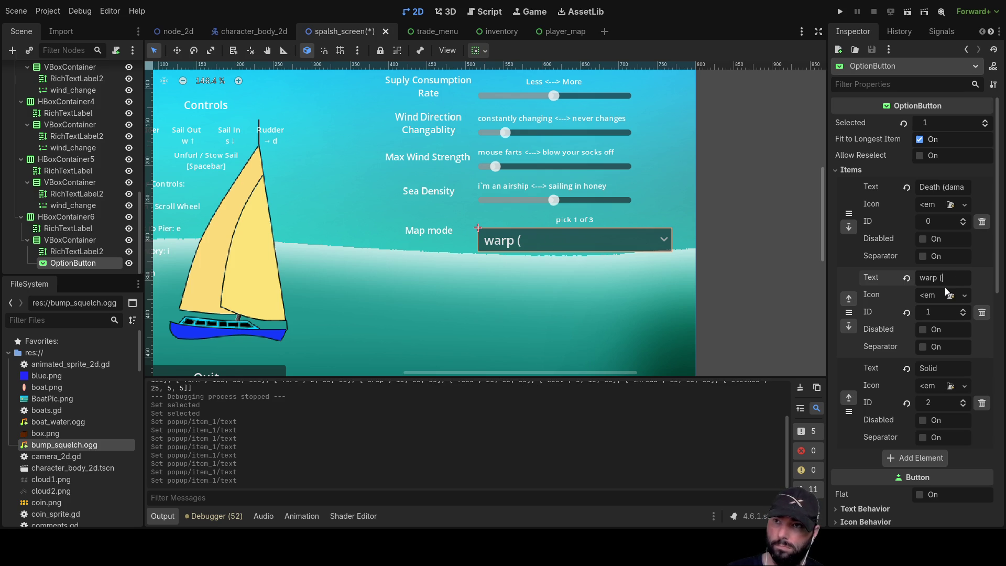
pyautogui.write('leave ma')
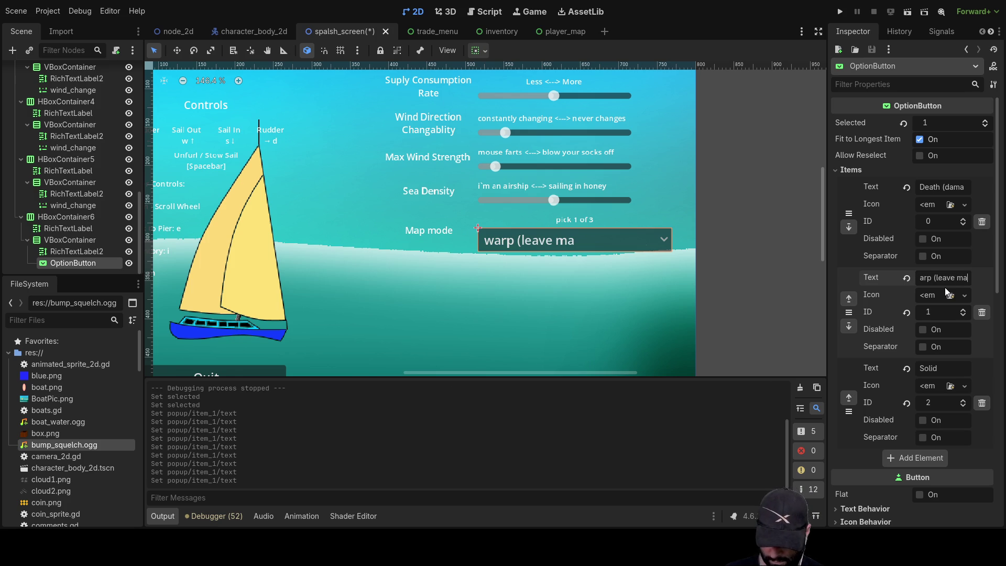
pyautogui.write('p, reap')
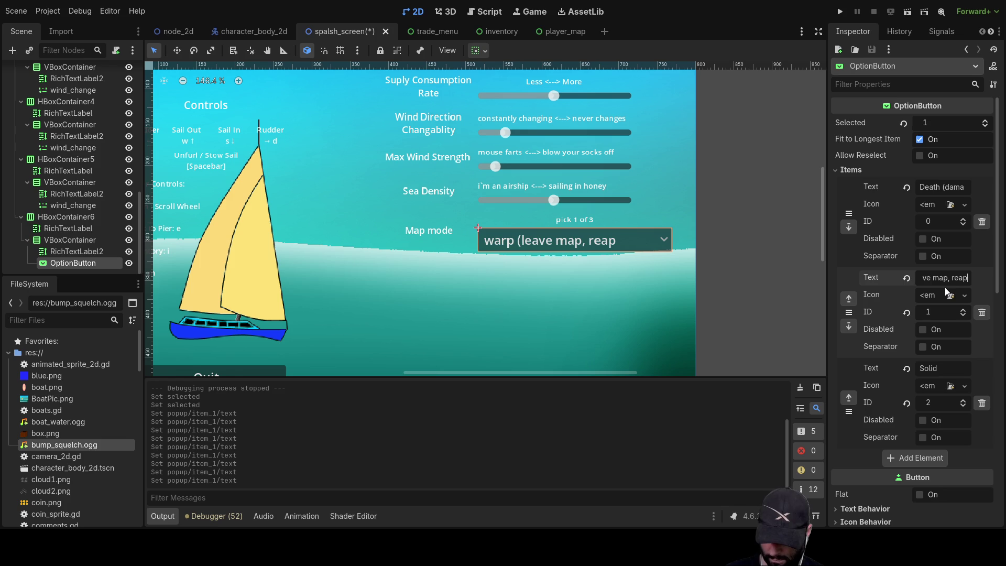
pyautogui.write('ear otherside)')
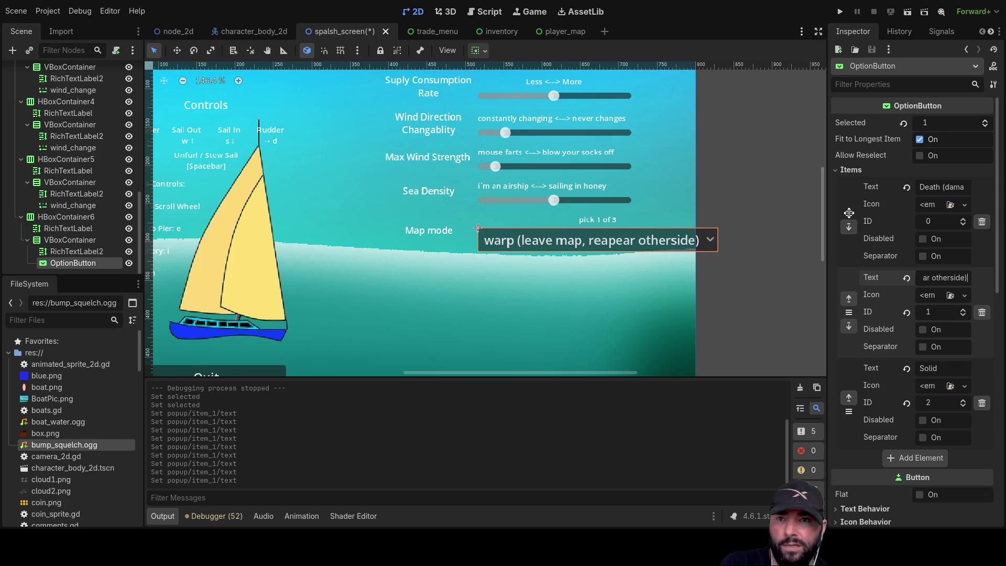
pyautogui.scroll(-5, 869, 212)
# Enable the OptionButton's Font Size theme override and lower it to 12 px.
pyautogui.scroll(-5, 865, 367)
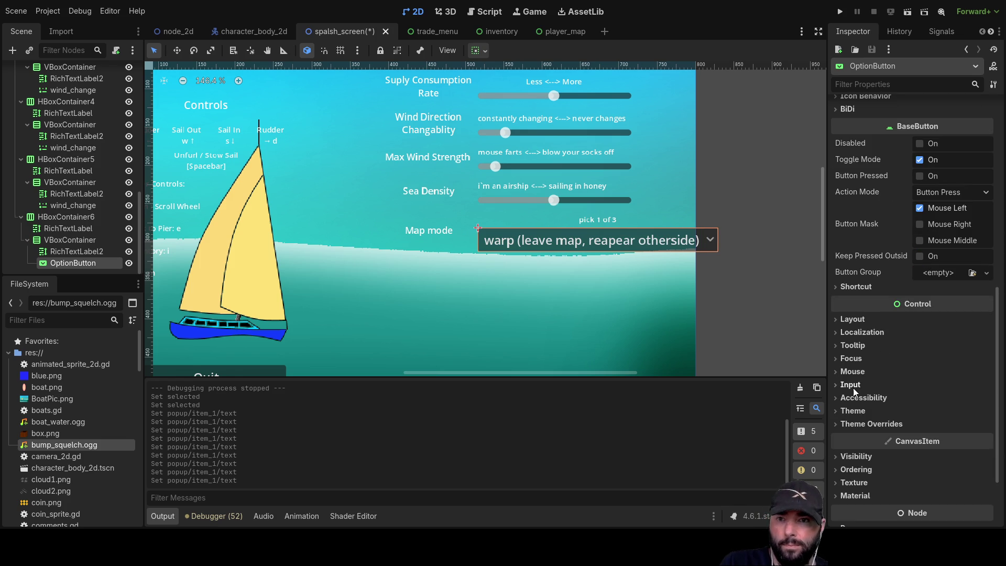
pyautogui.click(865, 424)
pyautogui.scroll(-4, 896, 417)
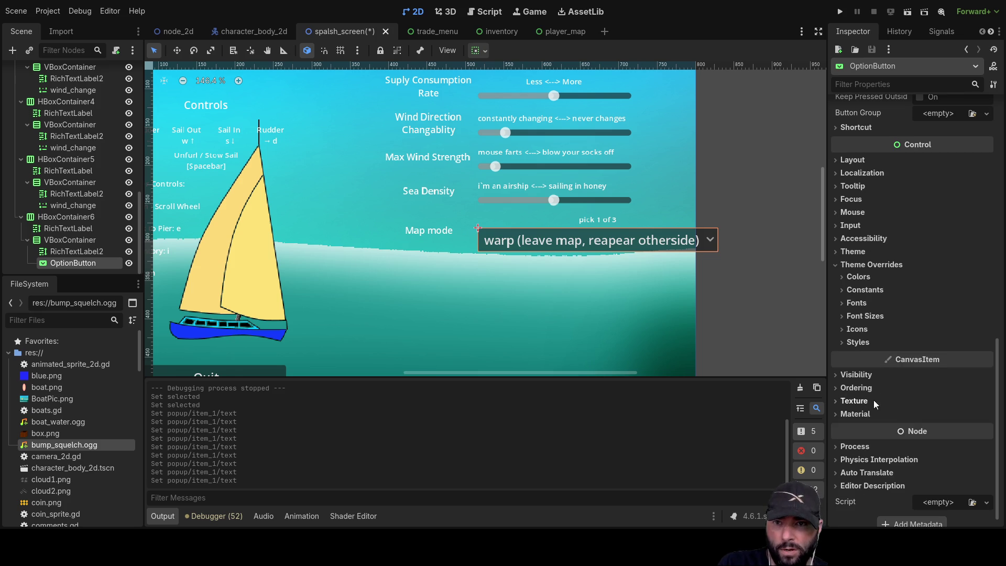
pyautogui.click(841, 316)
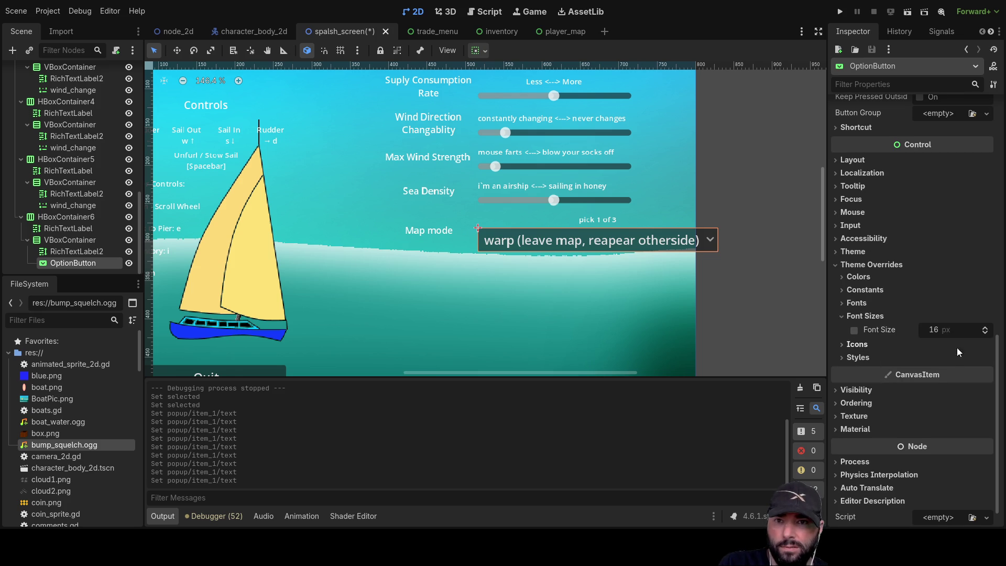
pyautogui.click(986, 330)
pyautogui.click(987, 338)
pyautogui.click(987, 338)
pyautogui.click(986, 338)
pyautogui.click(987, 338)
pyautogui.click(987, 338)
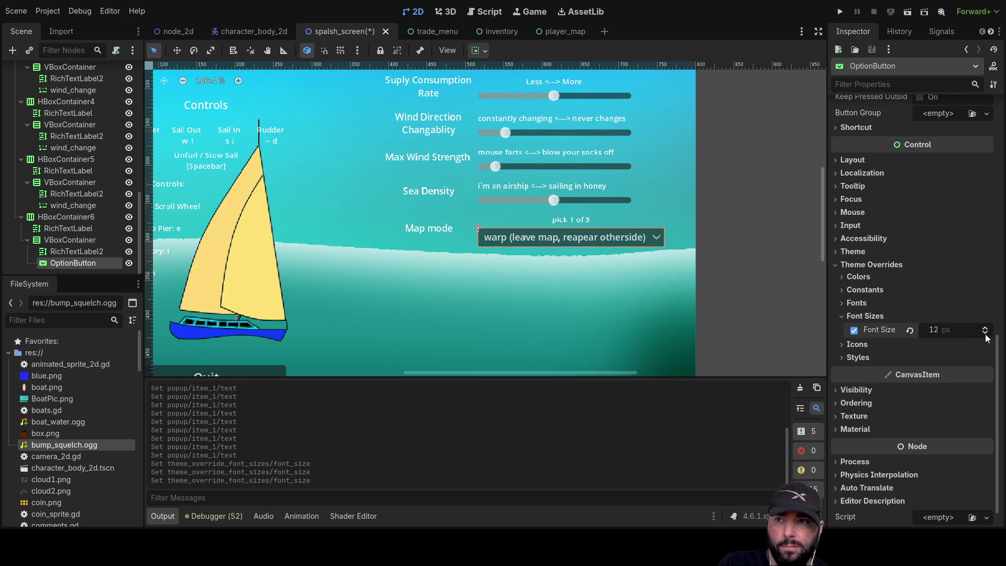
# Append '(no sailing beyond map' to item 2's 'Solid' text in the Items list.
pyautogui.scroll(4, 851, 263)
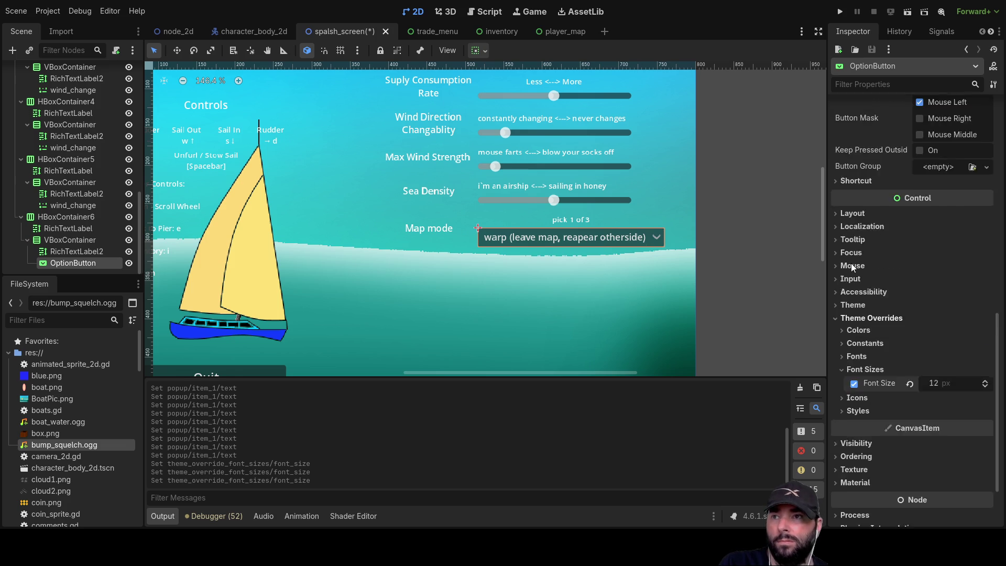
pyautogui.scroll(-2, 853, 258)
pyautogui.scroll(10, 854, 259)
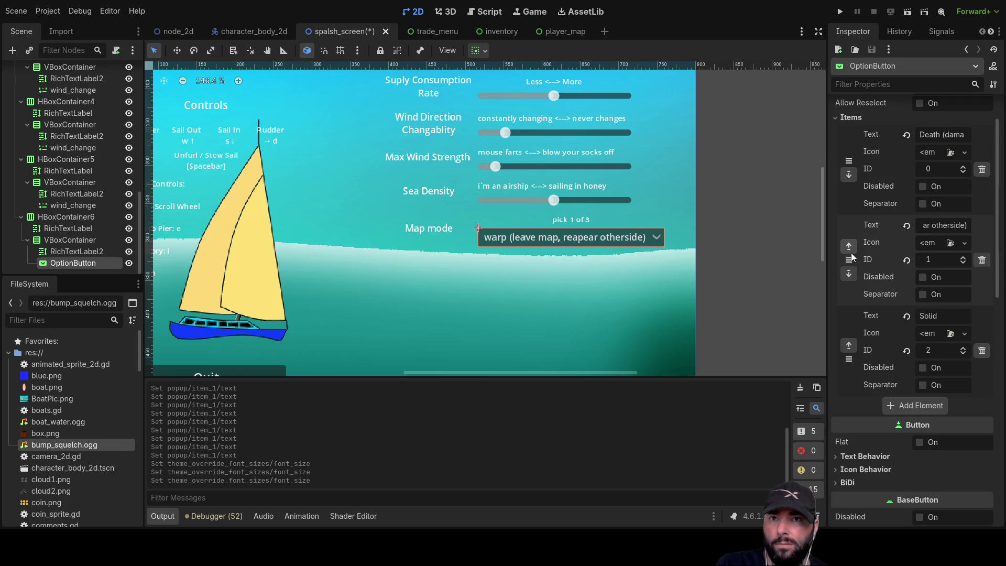
pyautogui.scroll(-2, 860, 279)
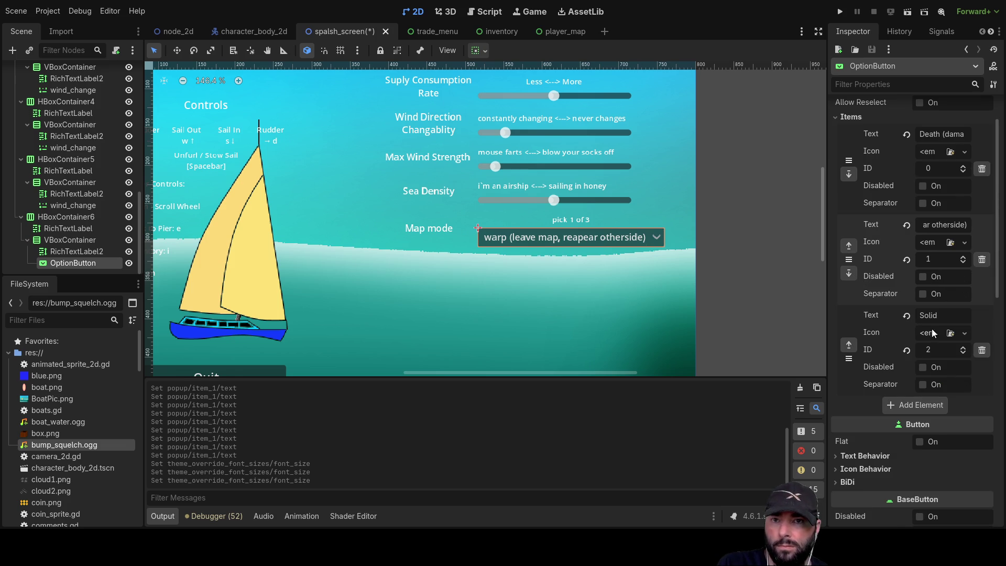
pyautogui.write(',')
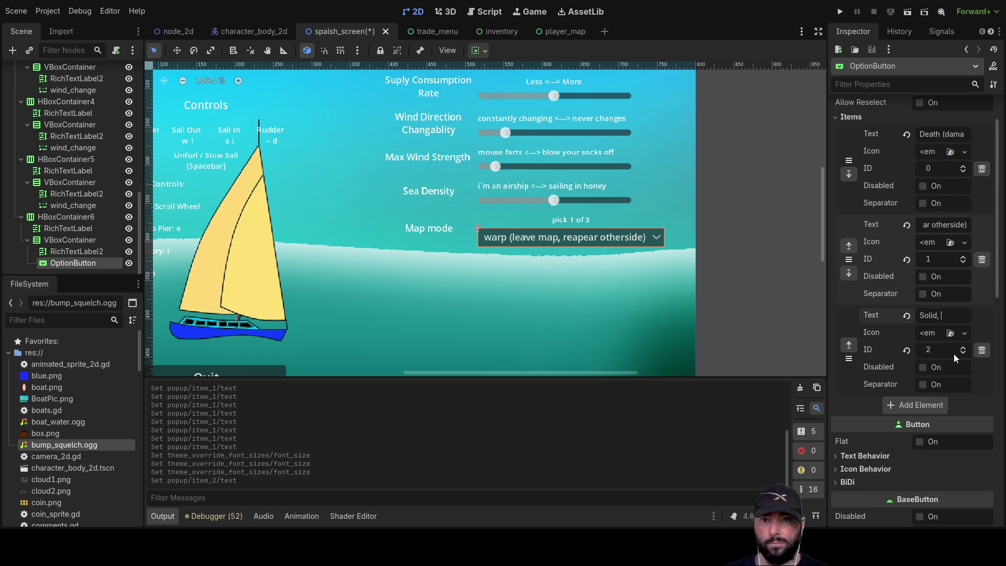
pyautogui.press('BackSpace')
pyautogui.press('BackSpace')
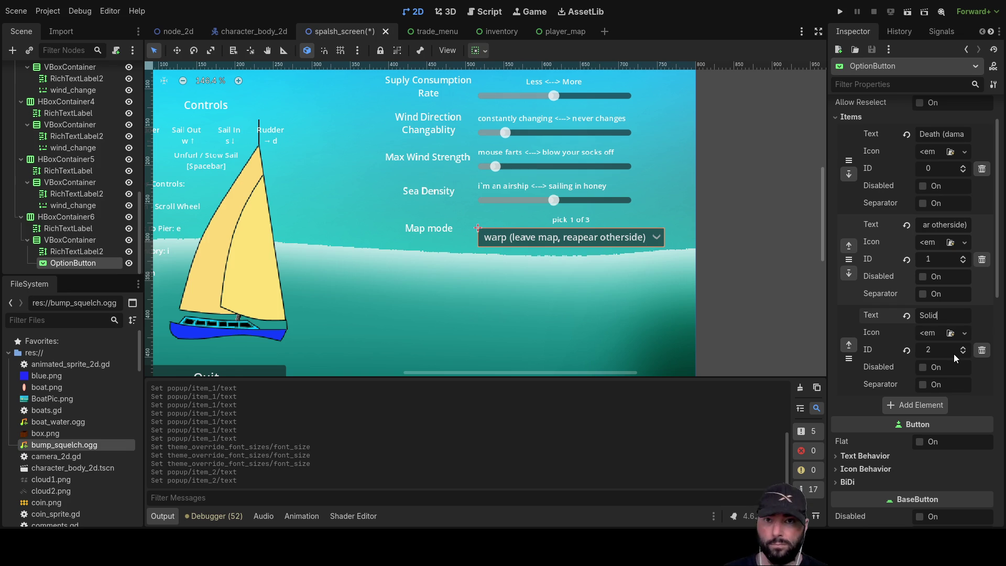
pyautogui.write('(')
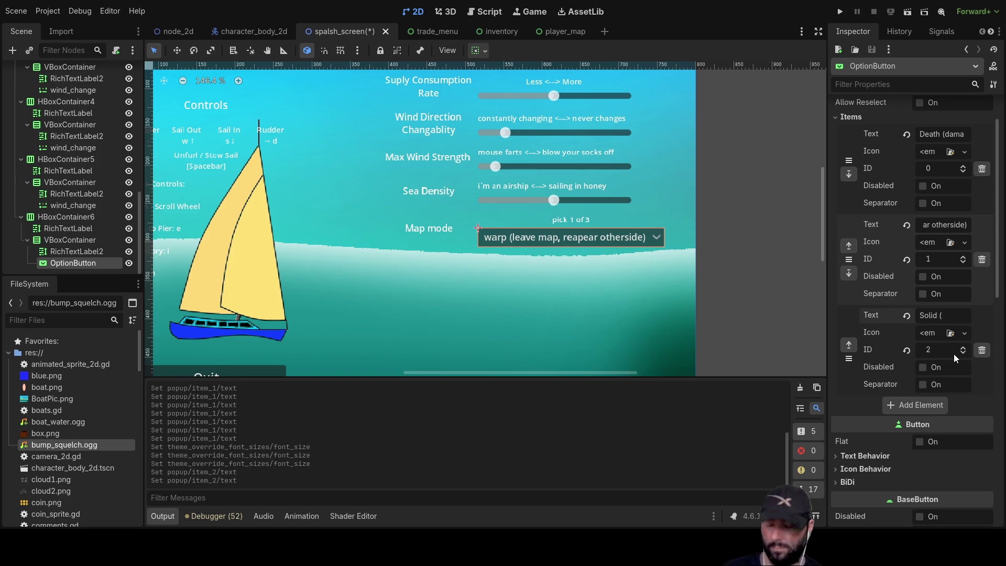
pyautogui.write('no sai')
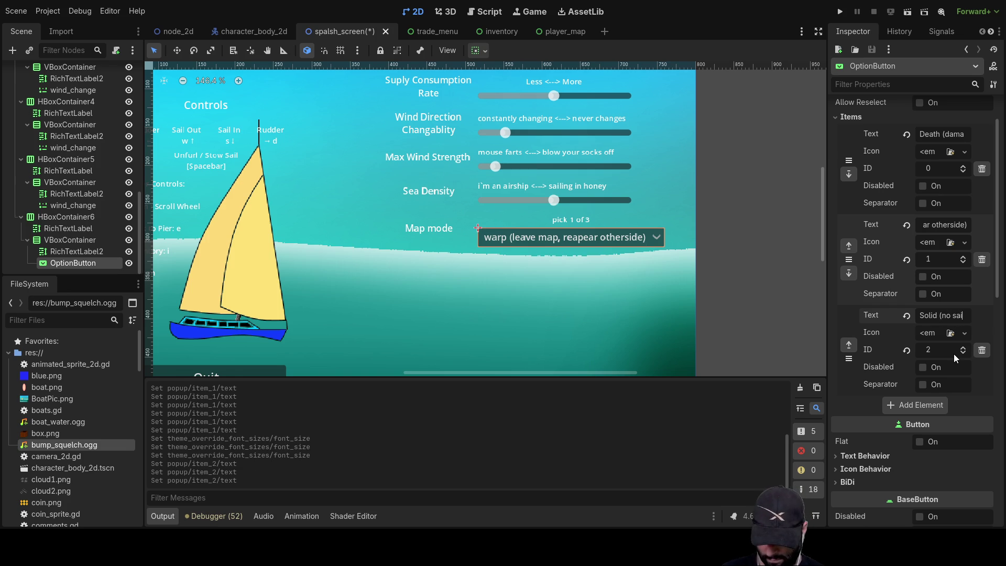
pyautogui.write('ling bey')
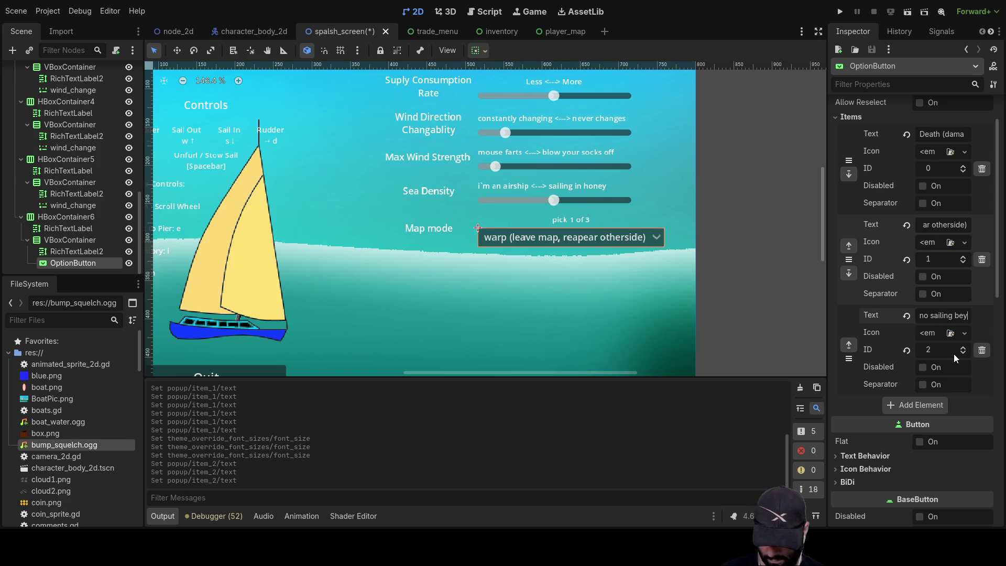
pyautogui.write('ond ')
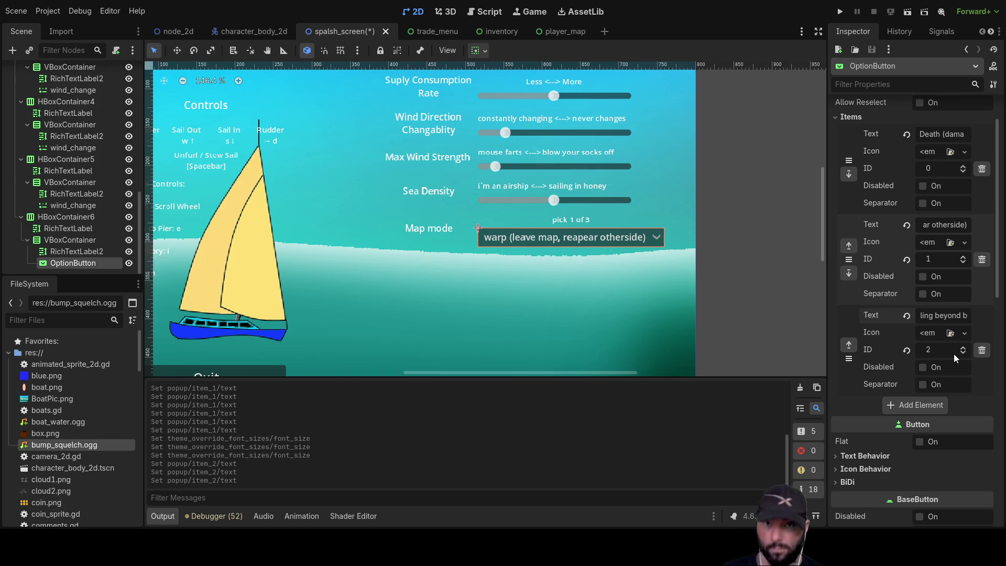
pyautogui.write('map')
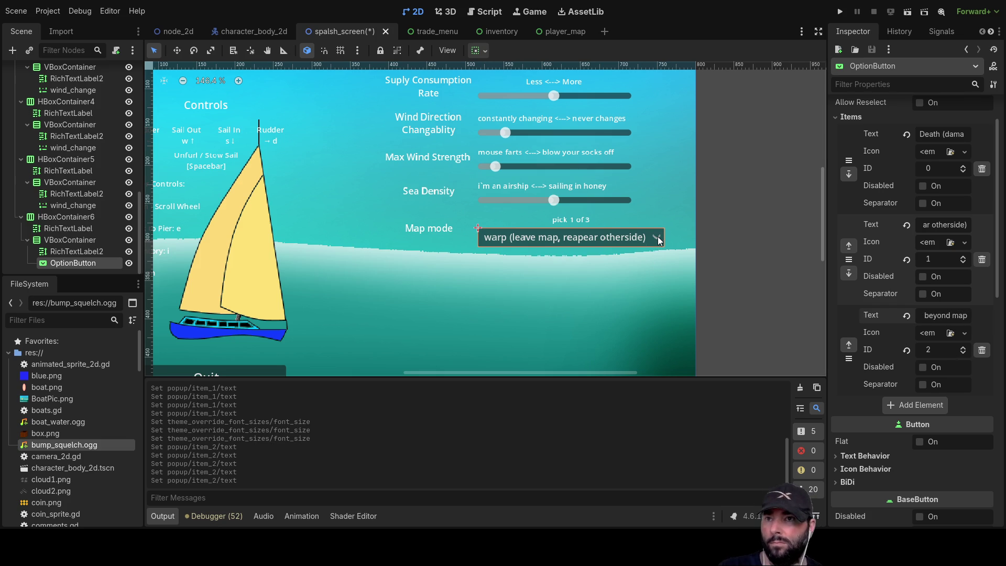
pyautogui.click(840, 11)
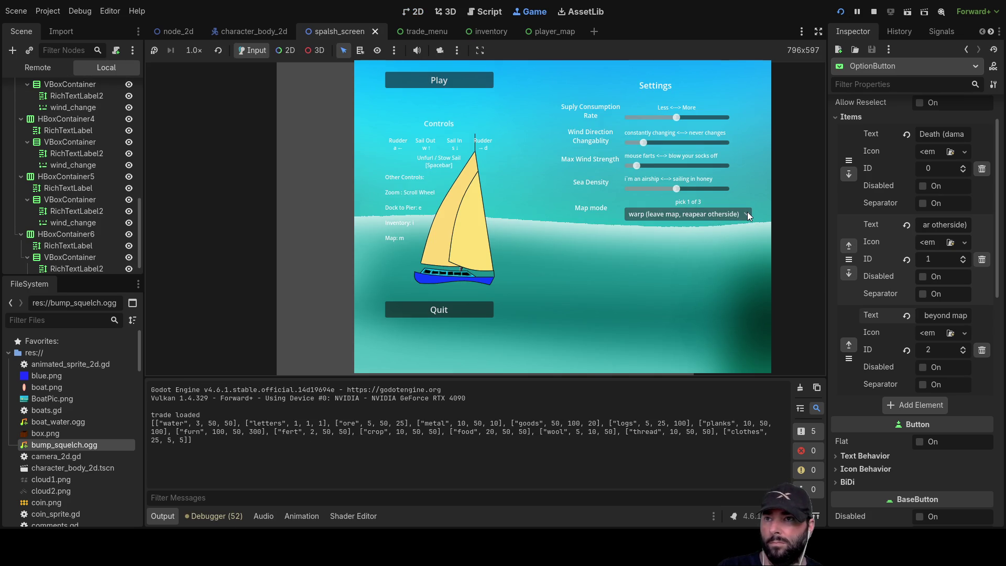
pyautogui.click(748, 215)
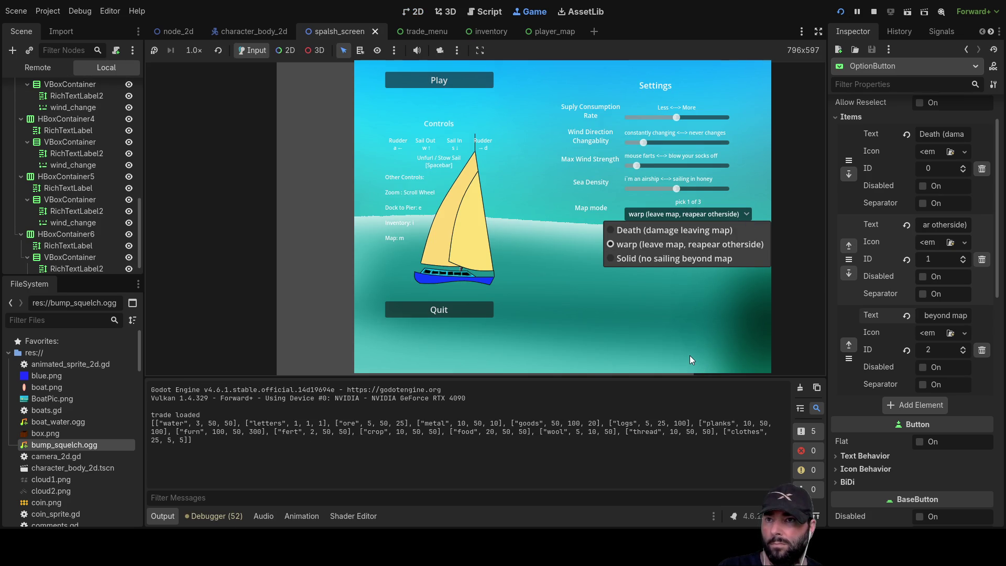
pyautogui.click(624, 231)
pyautogui.click(739, 212)
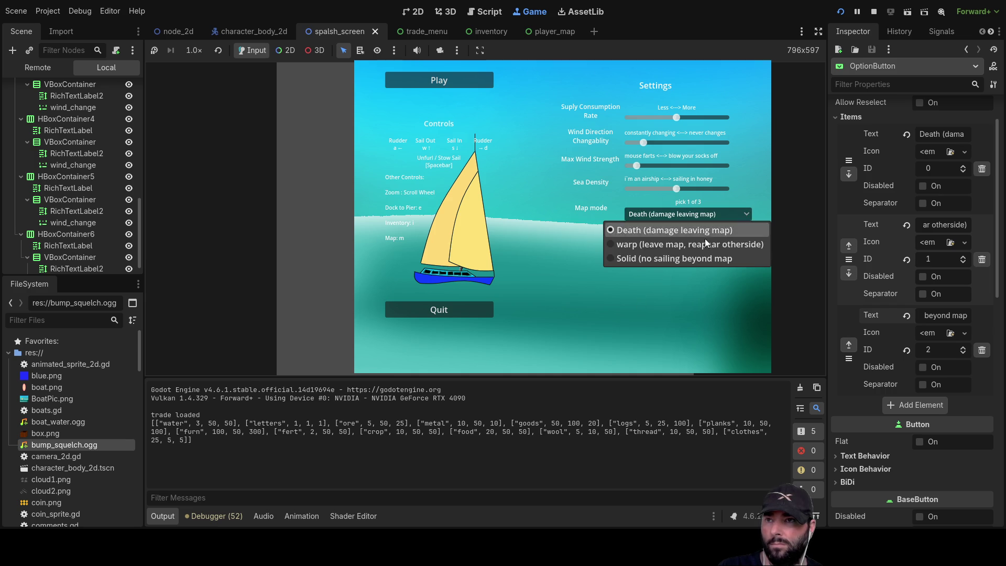
pyautogui.click(637, 261)
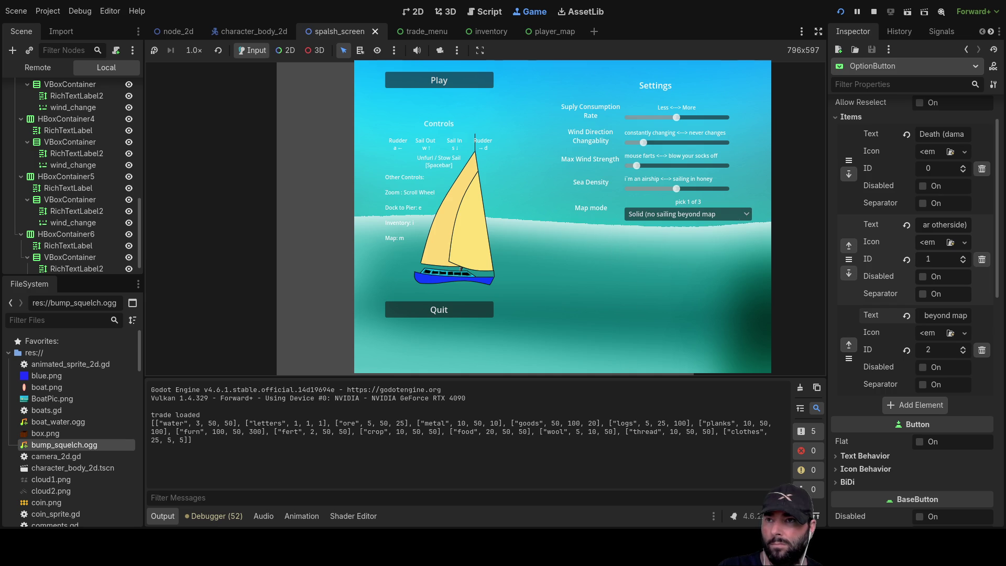
pyautogui.click(722, 212)
pyautogui.click(654, 232)
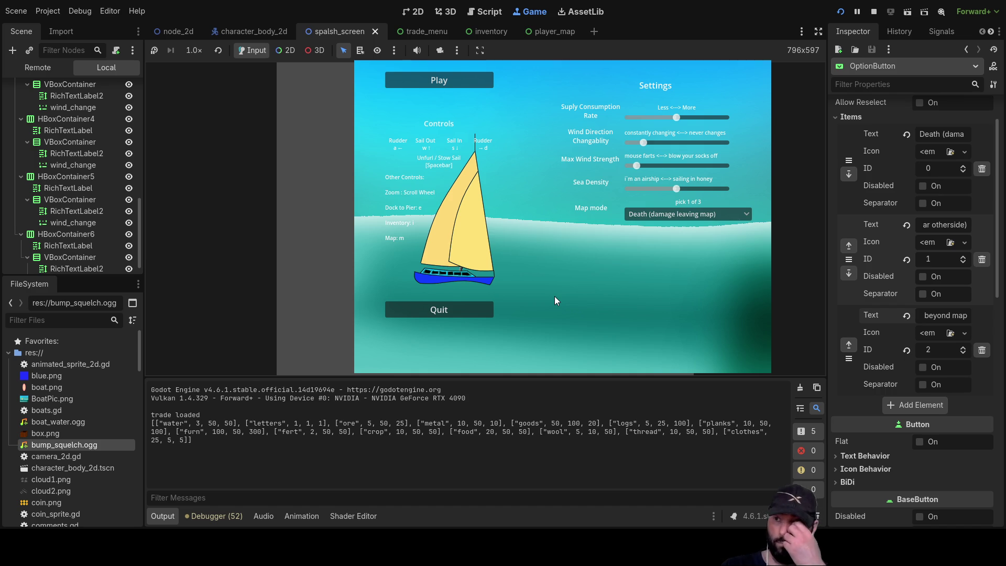
pyautogui.click(874, 12)
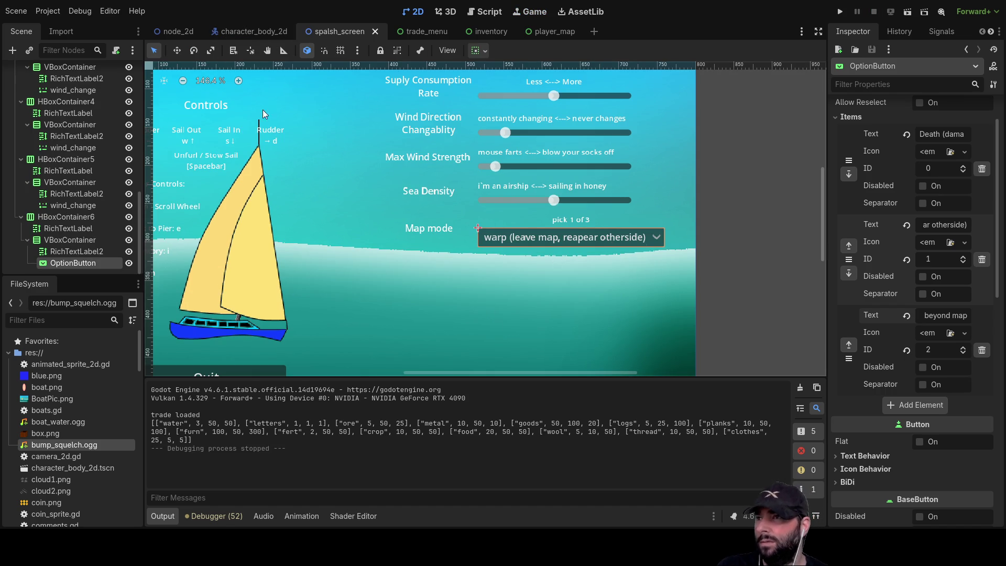
pyautogui.click(488, 14)
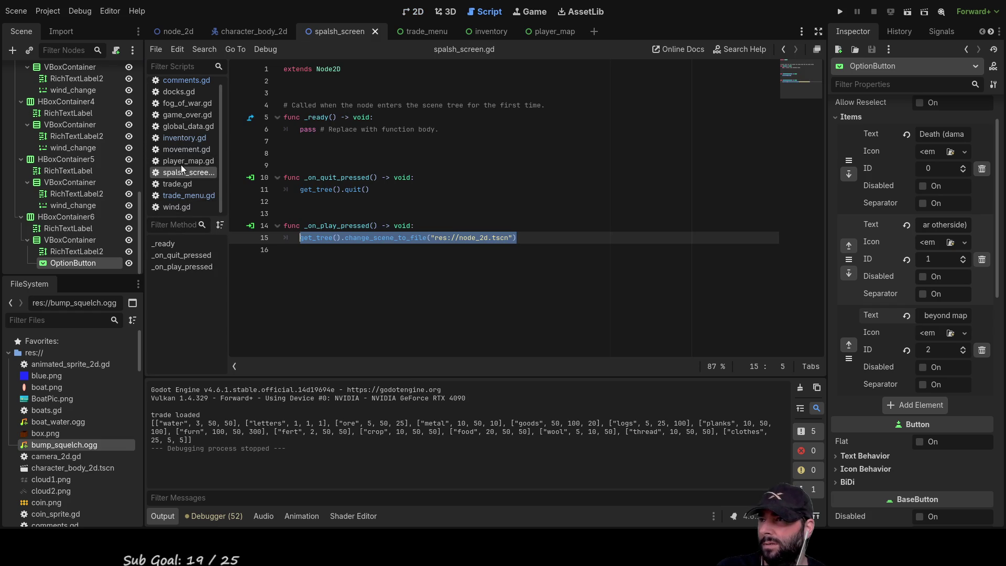
pyautogui.click(187, 133)
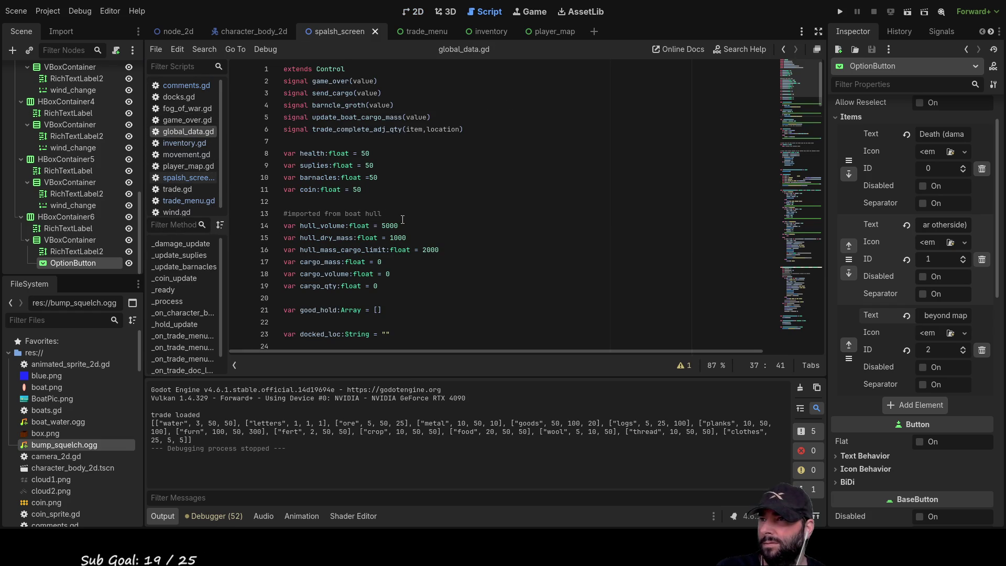
pyautogui.scroll(-6, 421, 248)
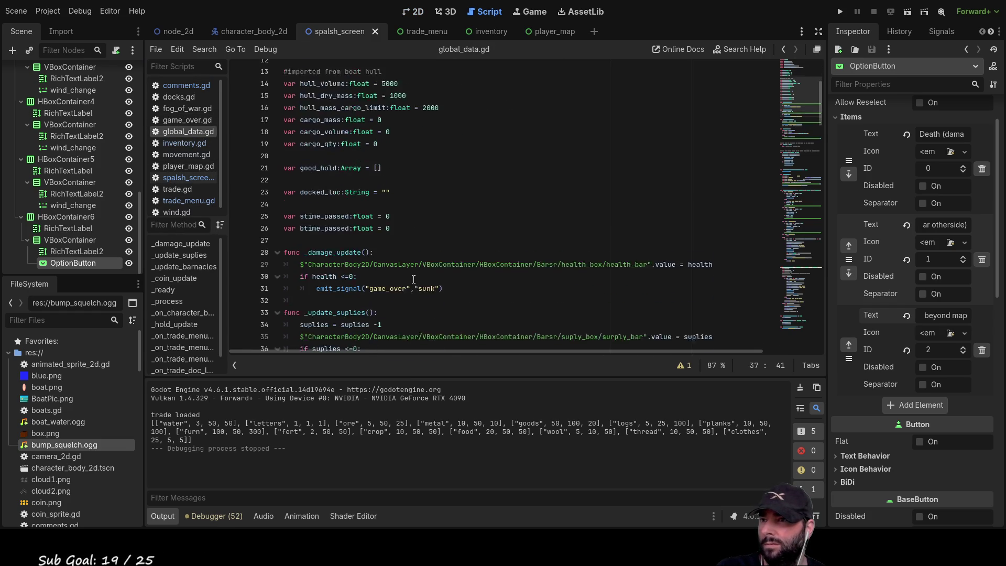
pyautogui.scroll(5, 414, 279)
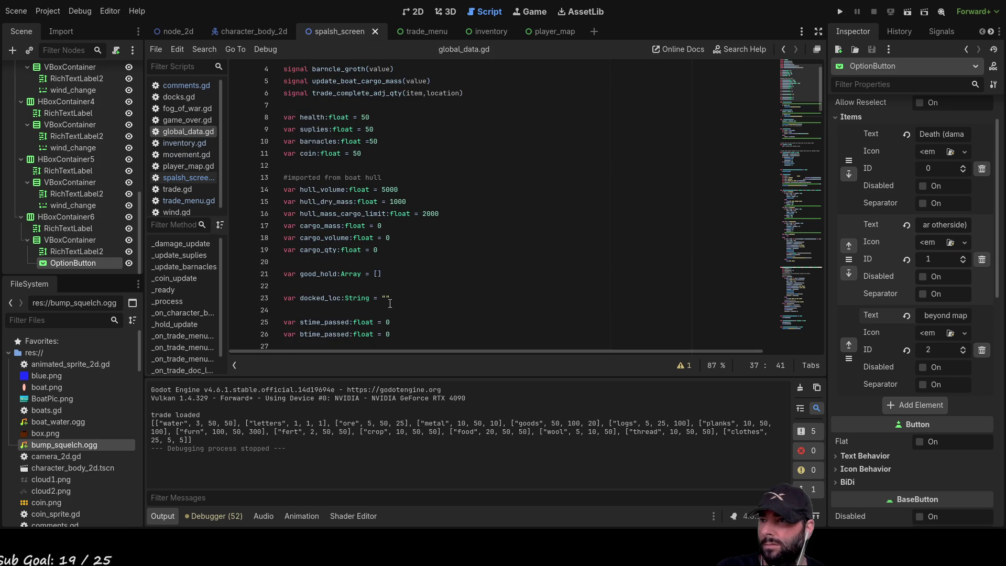
# Switch through docks.gd to movement.gd and scroll up to the map_edge = "warp" declaration.
pyautogui.scroll(-4, 430, 226)
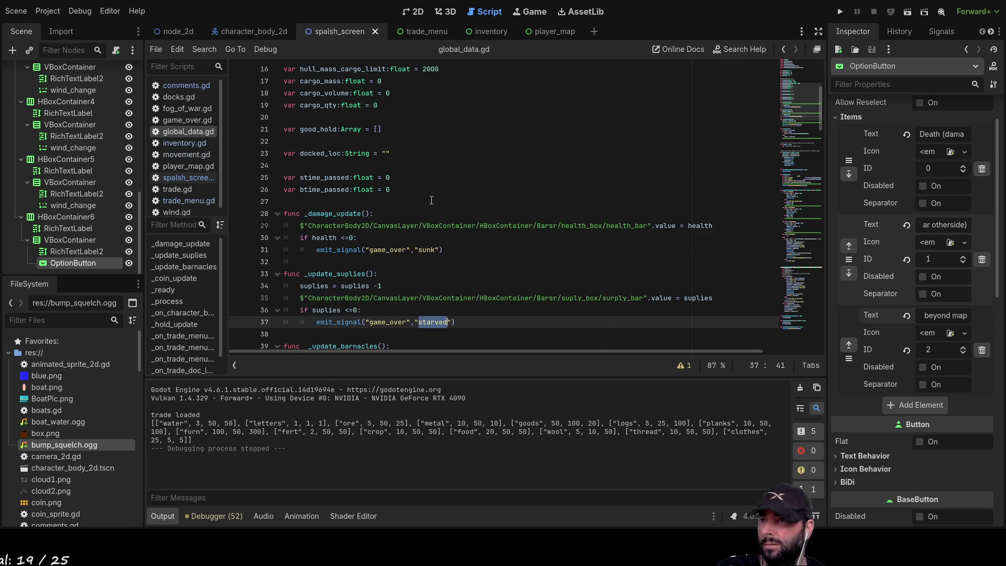
pyautogui.scroll(-5, 430, 226)
pyautogui.scroll(6, 315, 184)
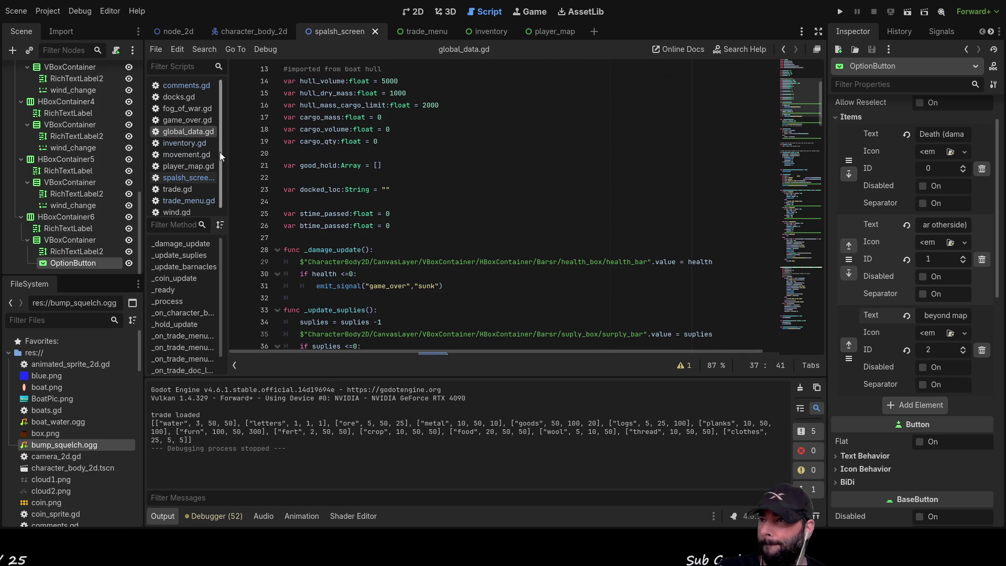
pyautogui.click(186, 99)
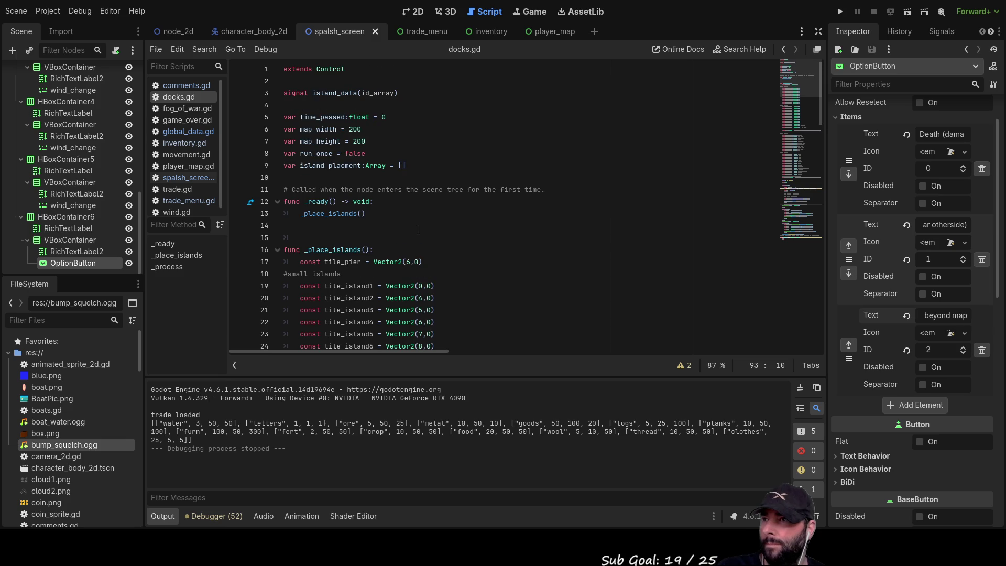
pyautogui.scroll(5, 81, 194)
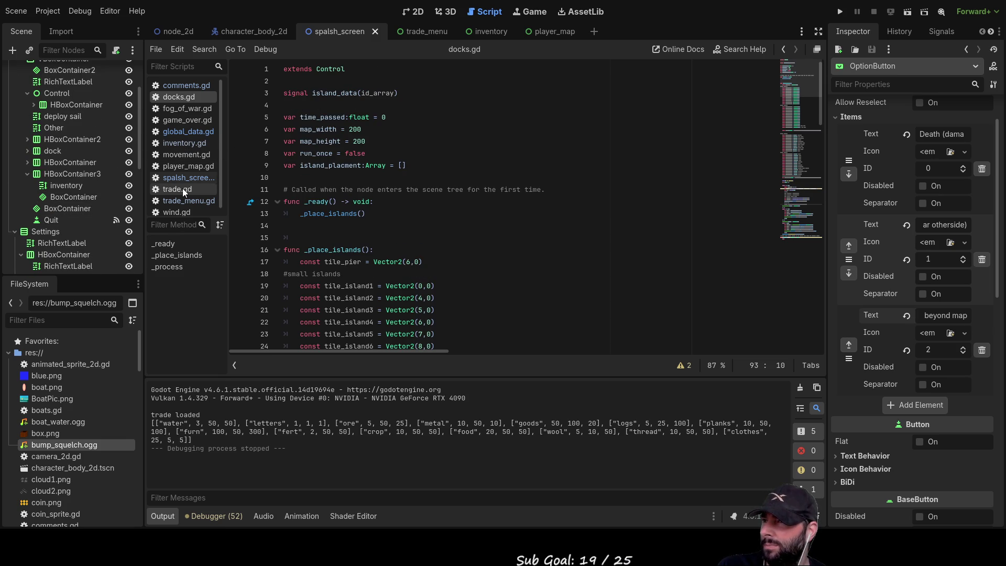
pyautogui.click(187, 155)
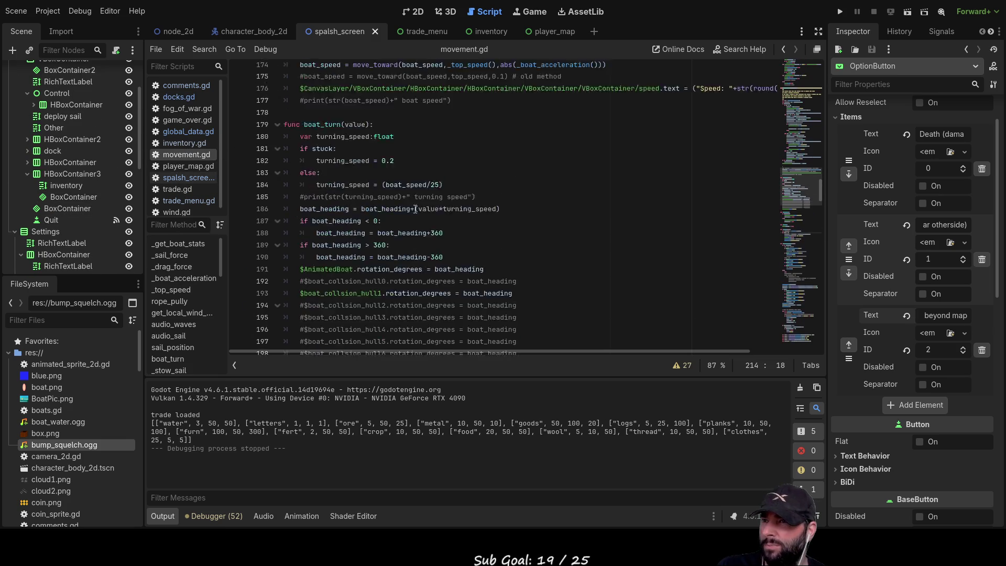
pyautogui.scroll(20, 415, 205)
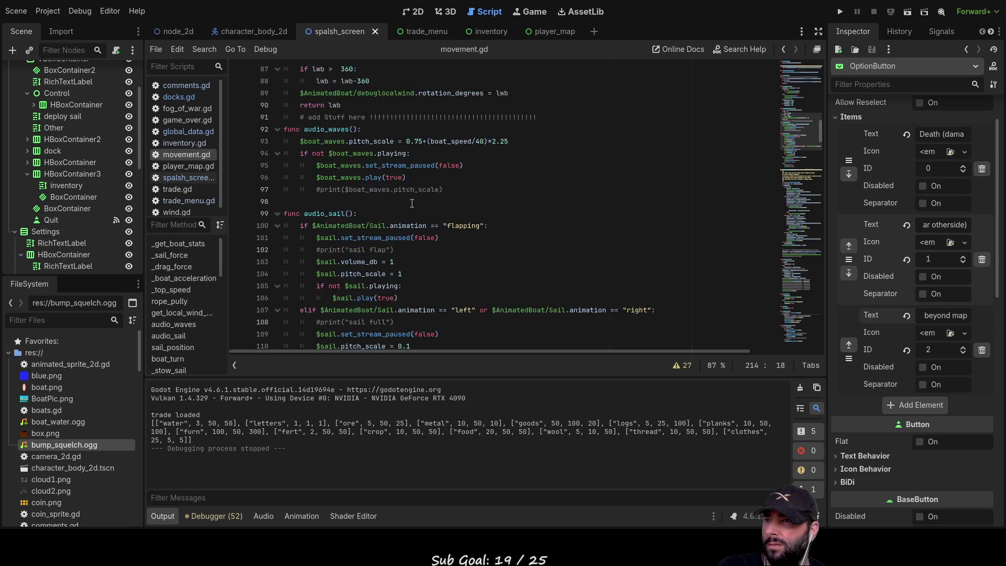
pyautogui.scroll(17, 346, 167)
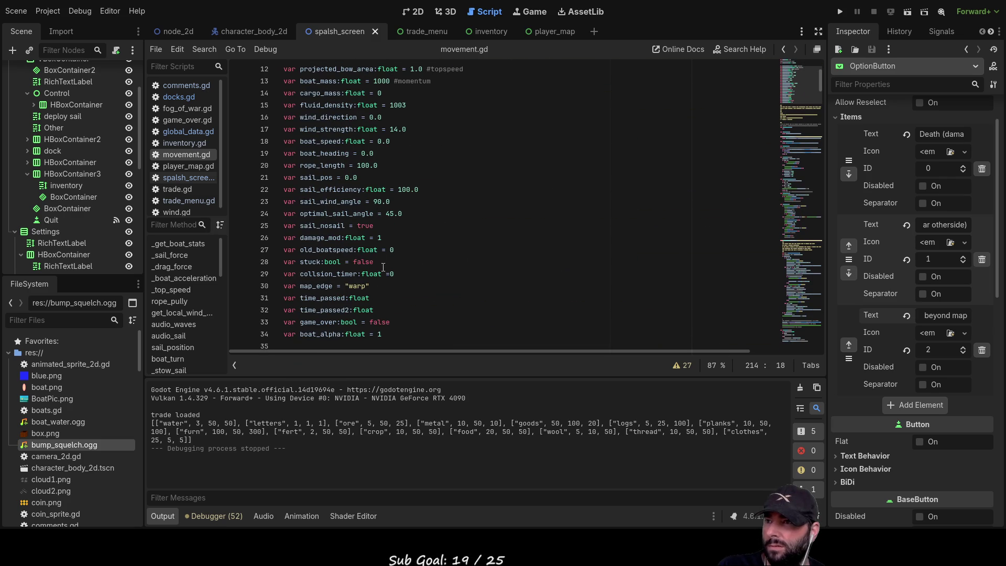
# Append the comment #death/solid after map_edge = "warp" on line 30.
pyautogui.click(374, 287)
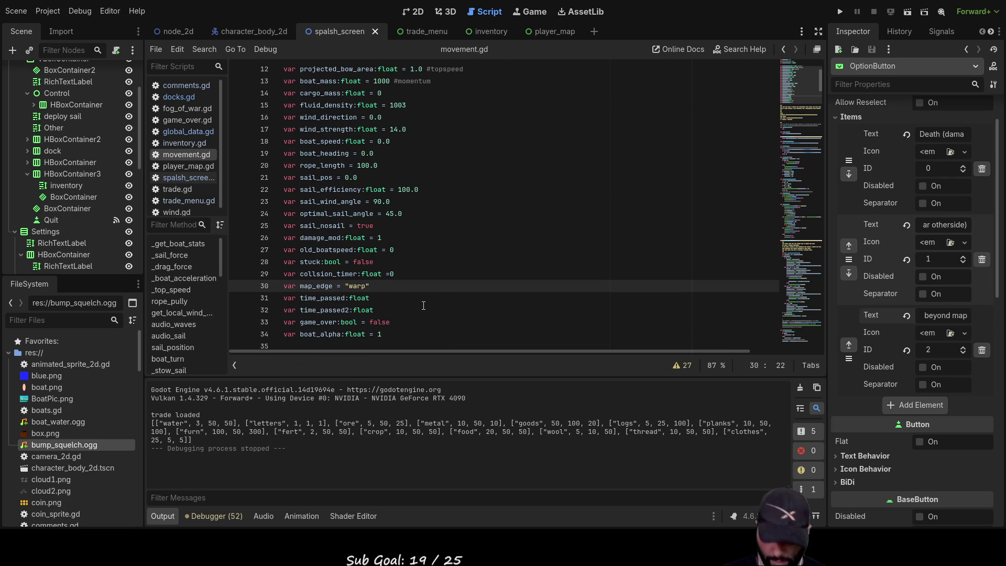
pyautogui.write(' #')
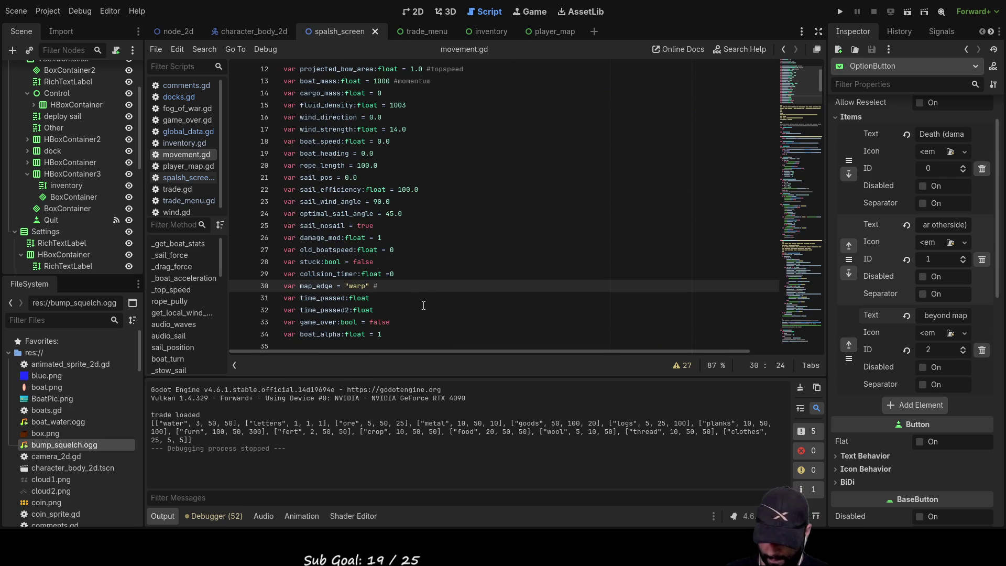
pyautogui.write('death')
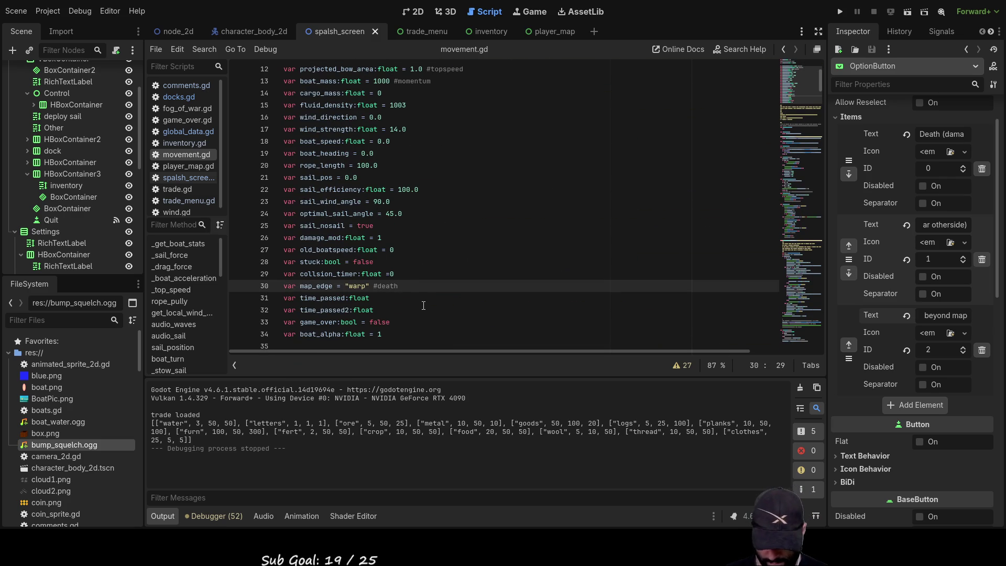
pyautogui.write('/solid')
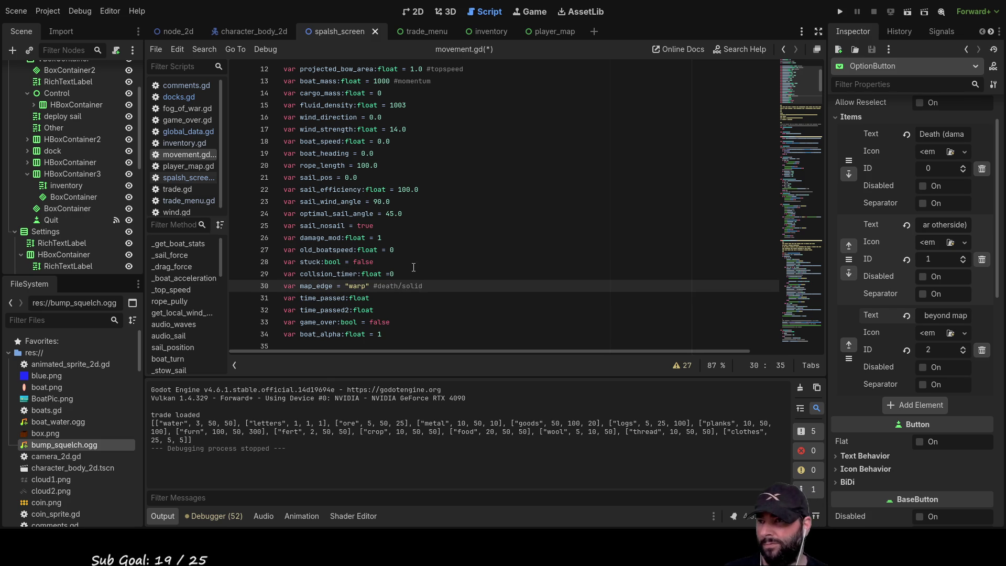
pyautogui.scroll(-6, 420, 257)
pyautogui.scroll(-4, 420, 257)
# Scroll down to review the map_edge checks for the death and warp edges.
pyautogui.scroll(-7, 424, 256)
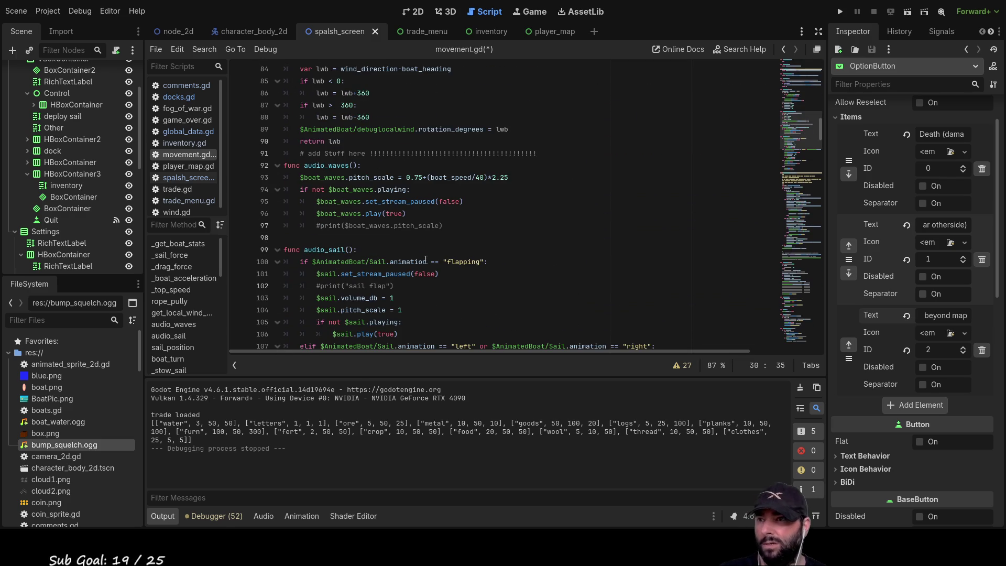
pyautogui.scroll(-2, 425, 260)
pyautogui.scroll(-4, 425, 259)
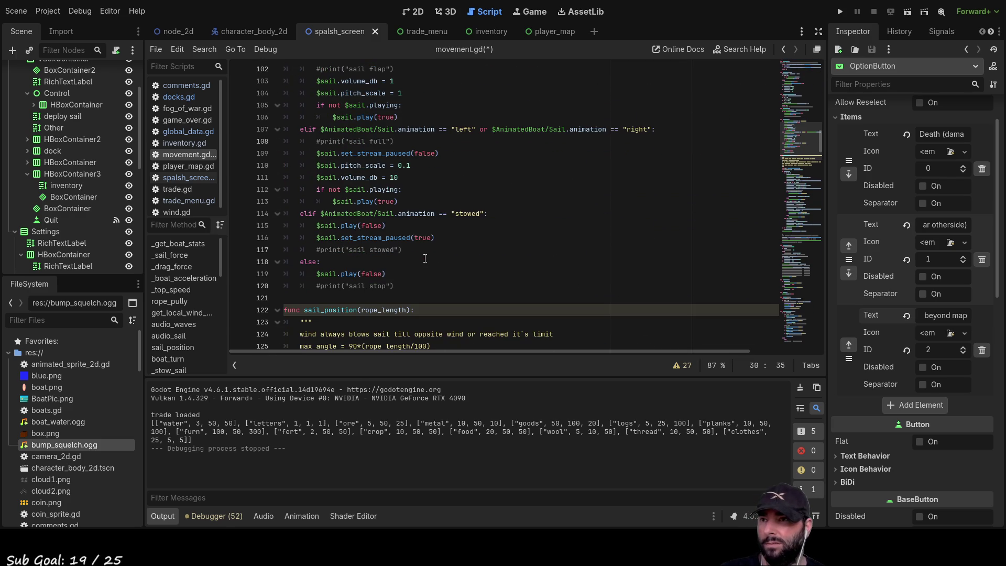
pyautogui.scroll(2, 426, 258)
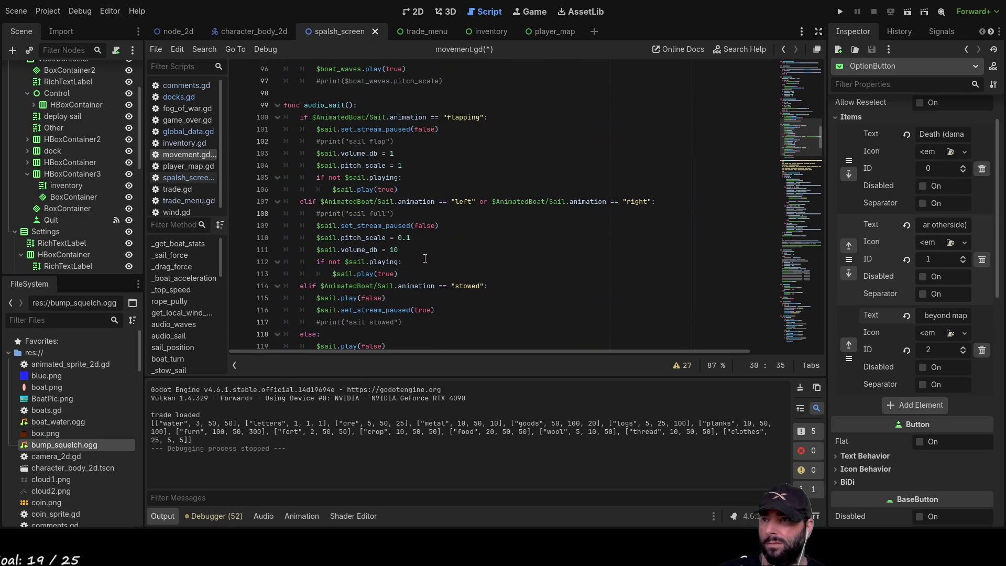
pyautogui.scroll(-7, 425, 259)
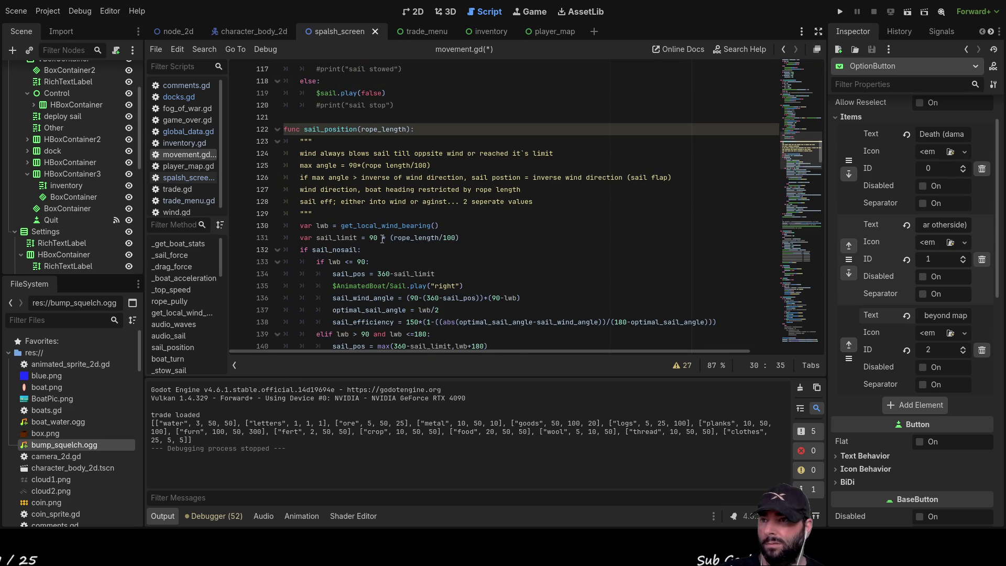
pyautogui.scroll(-10, 382, 239)
pyautogui.scroll(-16, 389, 238)
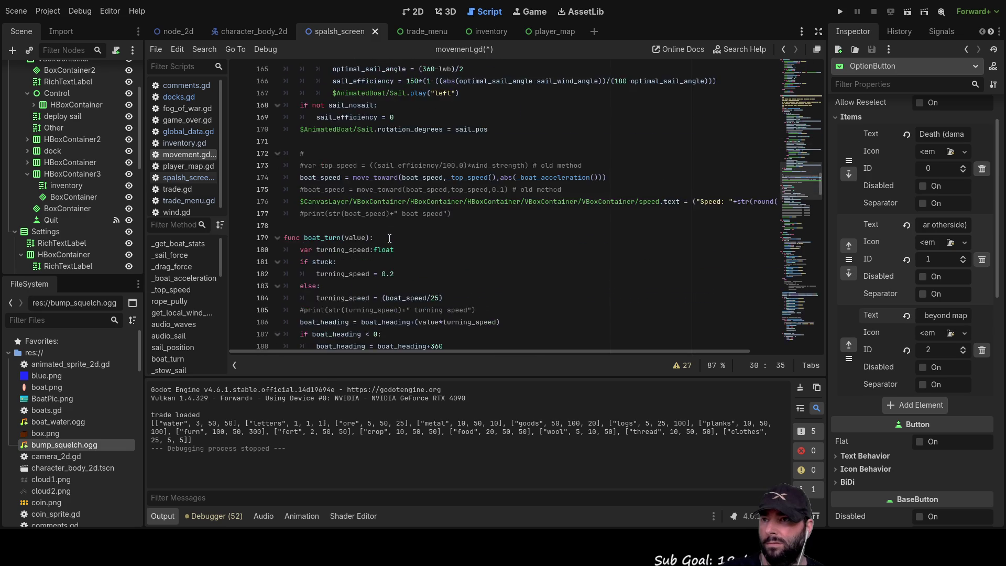
pyautogui.scroll(-4, 393, 247)
pyautogui.scroll(-10, 402, 264)
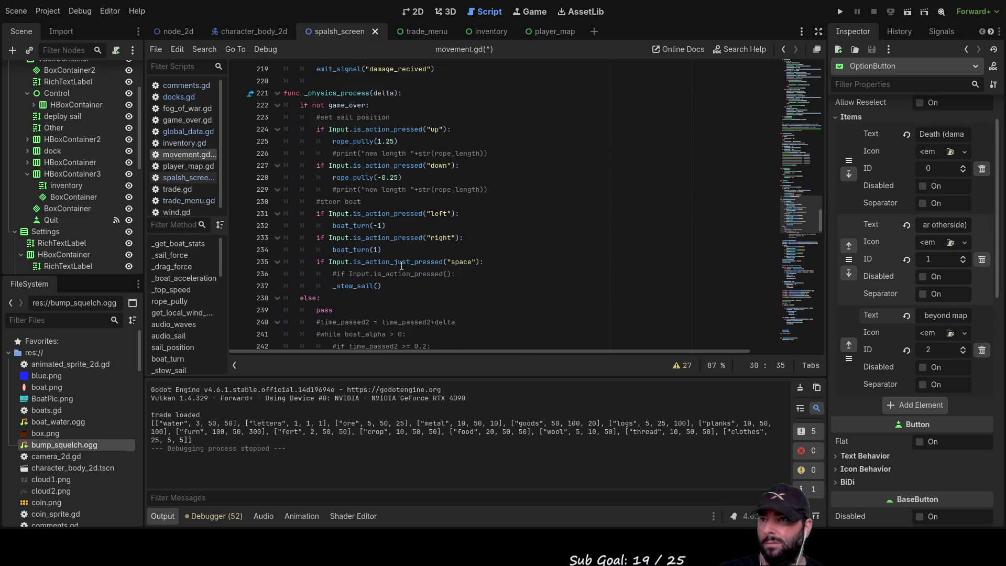
pyautogui.scroll(-6, 403, 271)
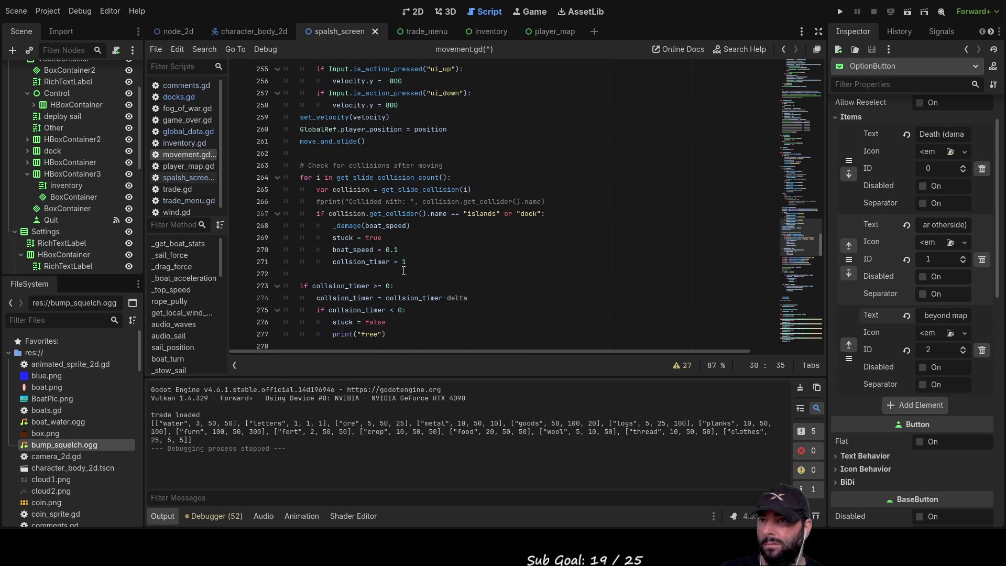
pyautogui.scroll(-6, 404, 270)
pyautogui.scroll(-5, 404, 270)
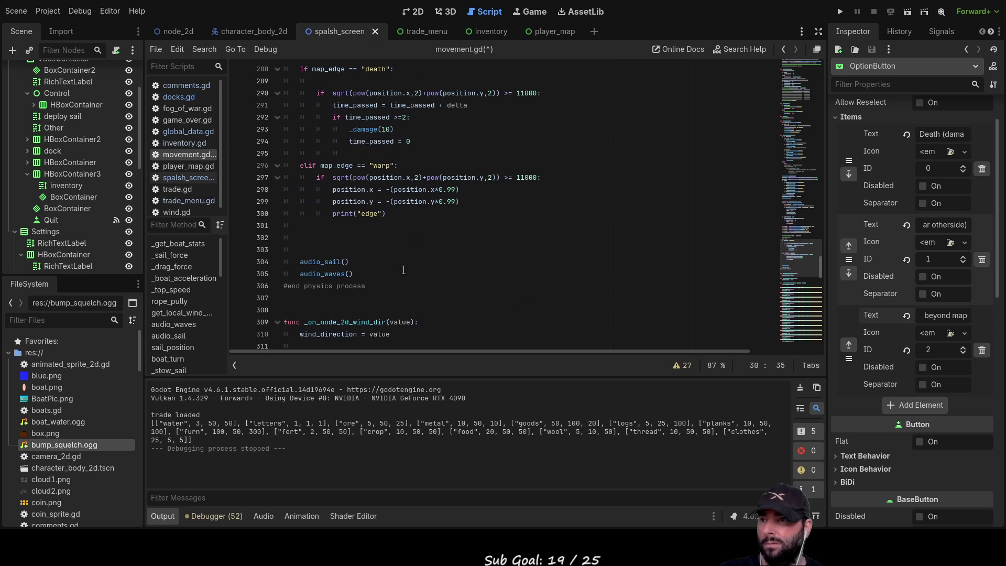
# Duplicate the warp edge-handling block below itself, separated by a blank line.
pyautogui.click(342, 234)
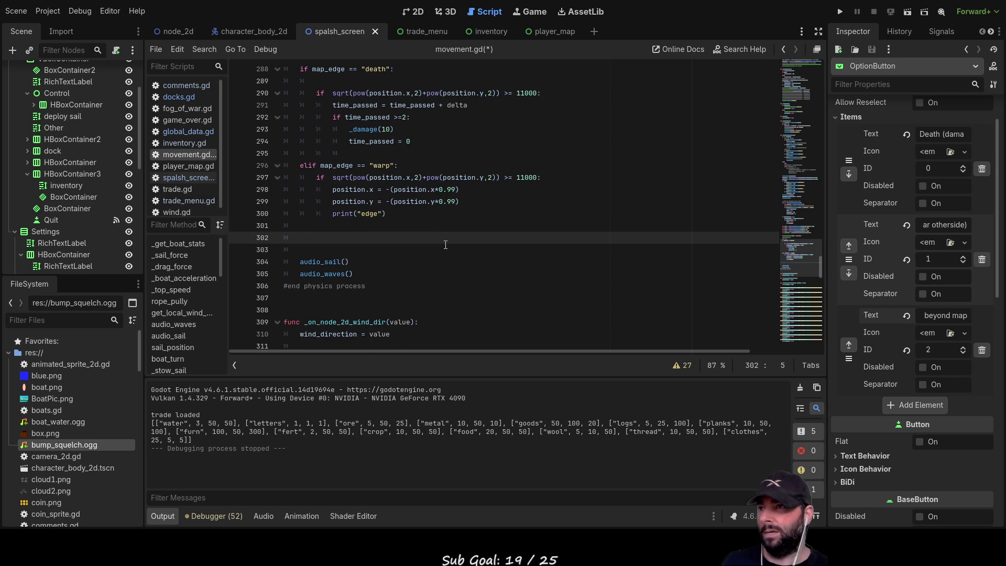
pyautogui.press('Up')
pyautogui.press('Up')
pyautogui.press('Up')
pyautogui.press('Home')
pyautogui.hotkey('shift', 'Down')
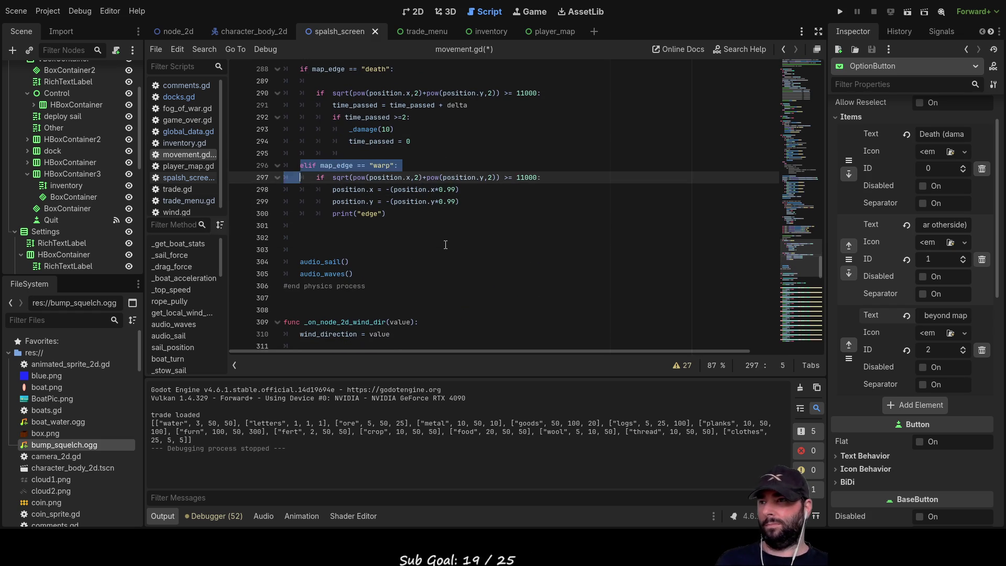
pyautogui.hotkey('shift', 'Down')
pyautogui.hotkey('shift', 'Down')
pyautogui.hotkey('shift', 'Down')
pyautogui.hotkey('shift', 'Right')
pyautogui.hotkey('shift', 'Right')
pyautogui.hotkey('shift', 'Right')
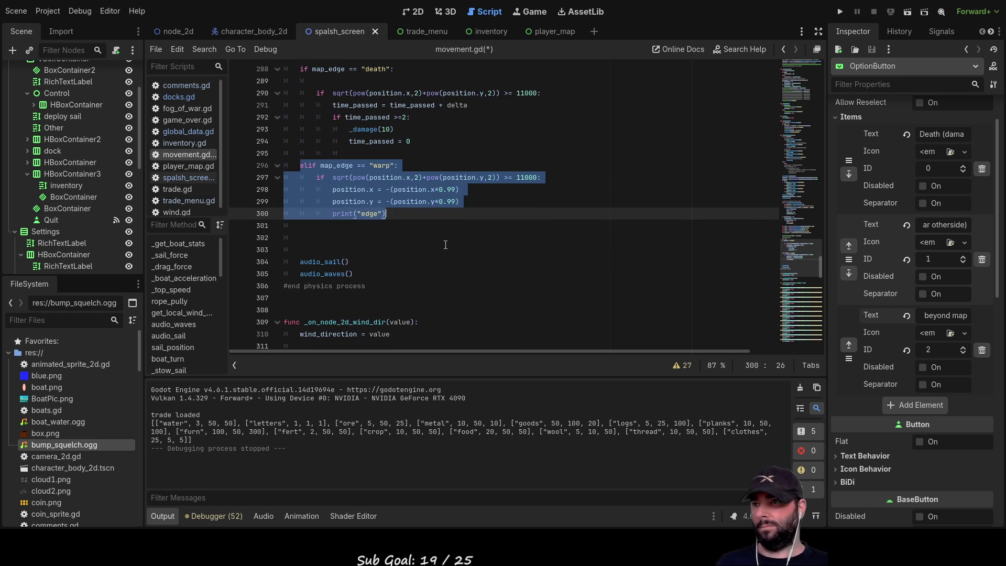
pyautogui.press('Down')
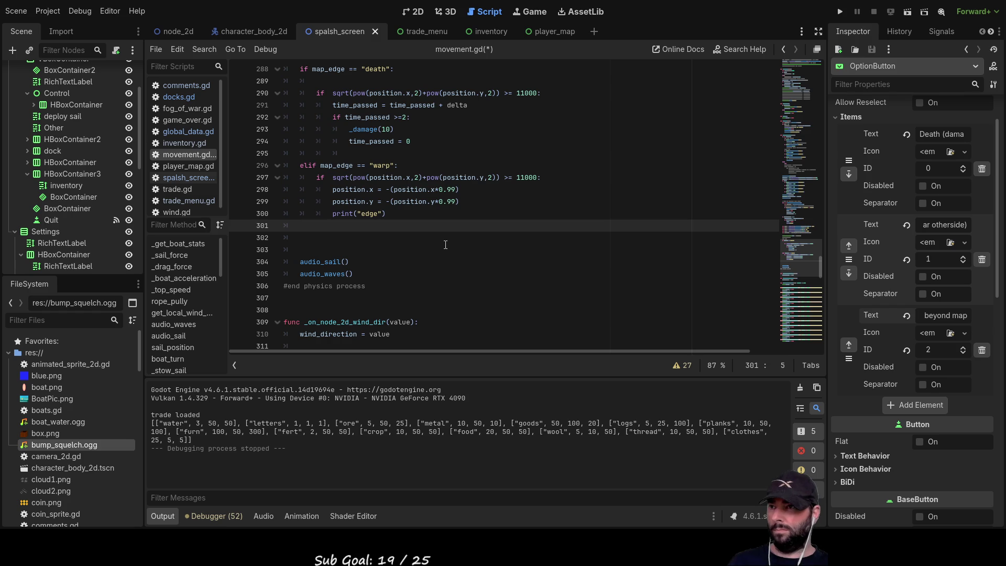
pyautogui.write('elif map_edge == "warp": \t\tif sqrt(pow(position.x,2)+pow(position.y,2)) >= 11000: \t\t\tposition.x = -(position.x*0.99) \t\t\tposition.y = -(position.y*0.99) \t\t\tprint("edge")')
pyautogui.press('Up')
pyautogui.press('Up')
pyautogui.press('Up')
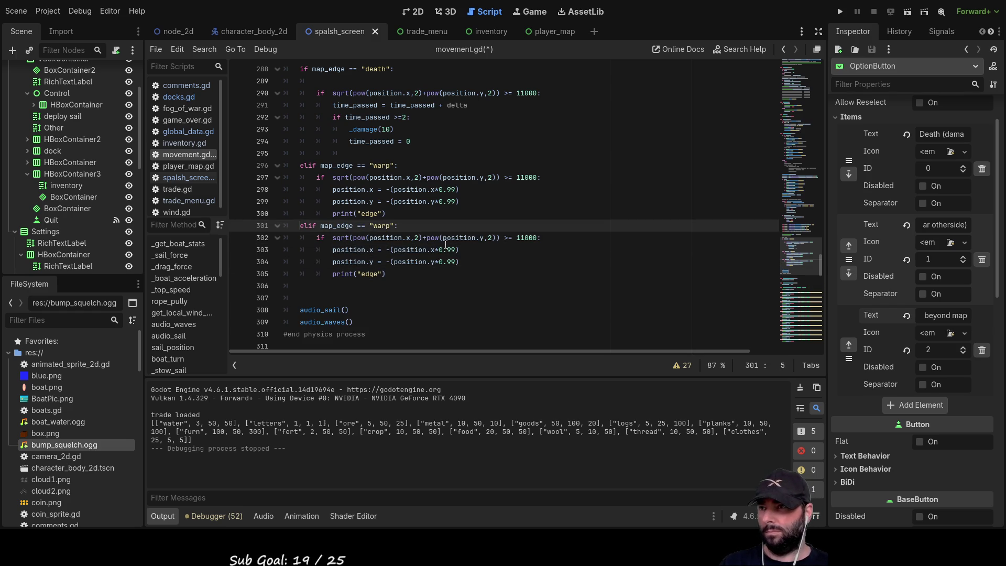
pyautogui.press('Return')
pyautogui.press('Right')
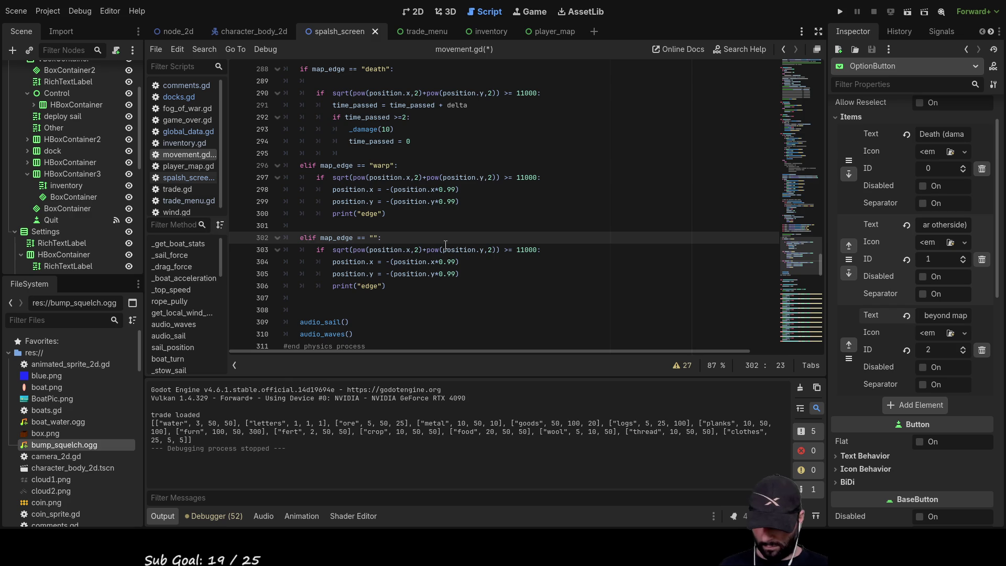
# In the duplicate, delete the minus signs before (position.x*0.99) and (position.y*0.99).
pyautogui.press('Down')
pyautogui.press('Down')
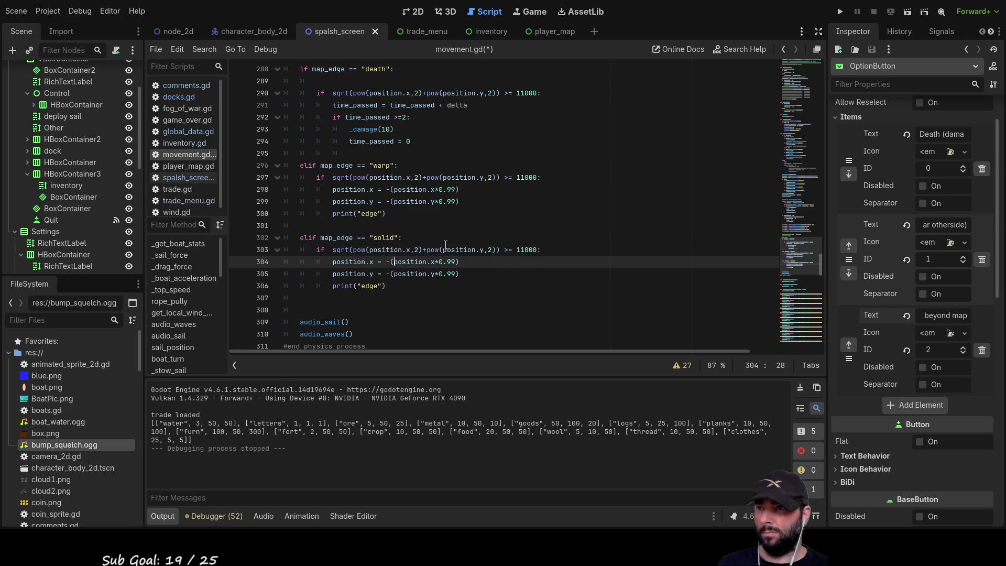
pyautogui.press('Up')
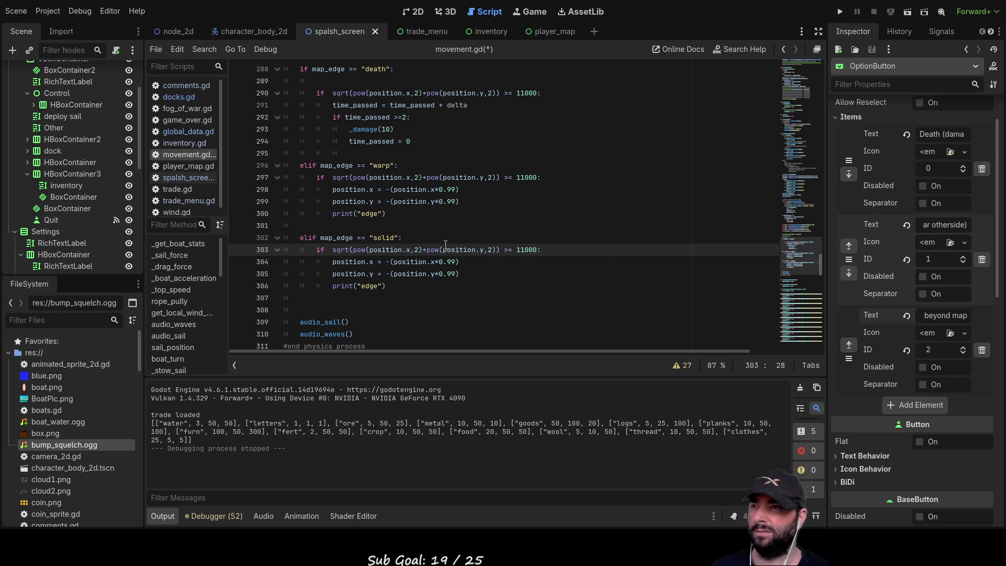
pyautogui.press('Down')
pyautogui.press('Down')
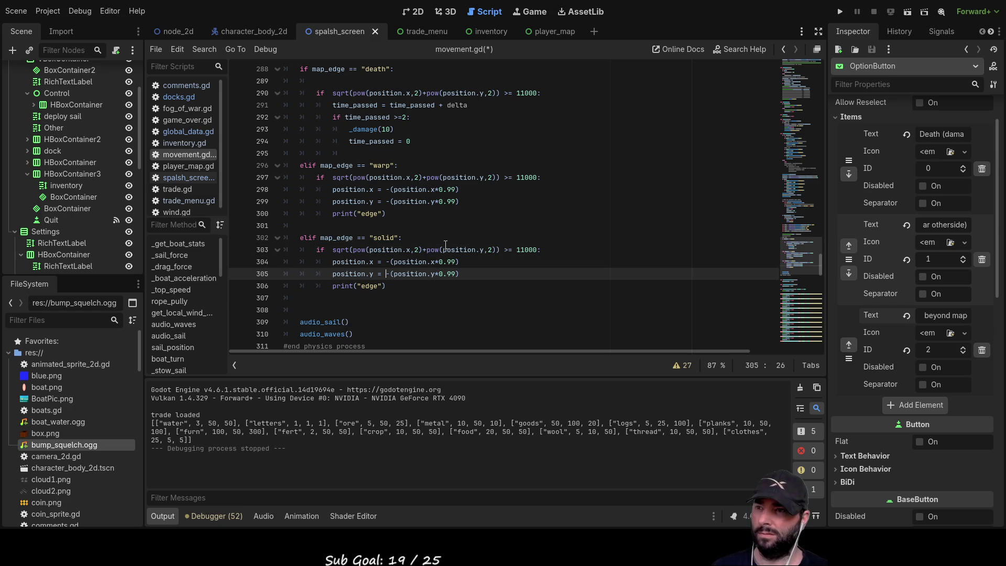
pyautogui.press('Up')
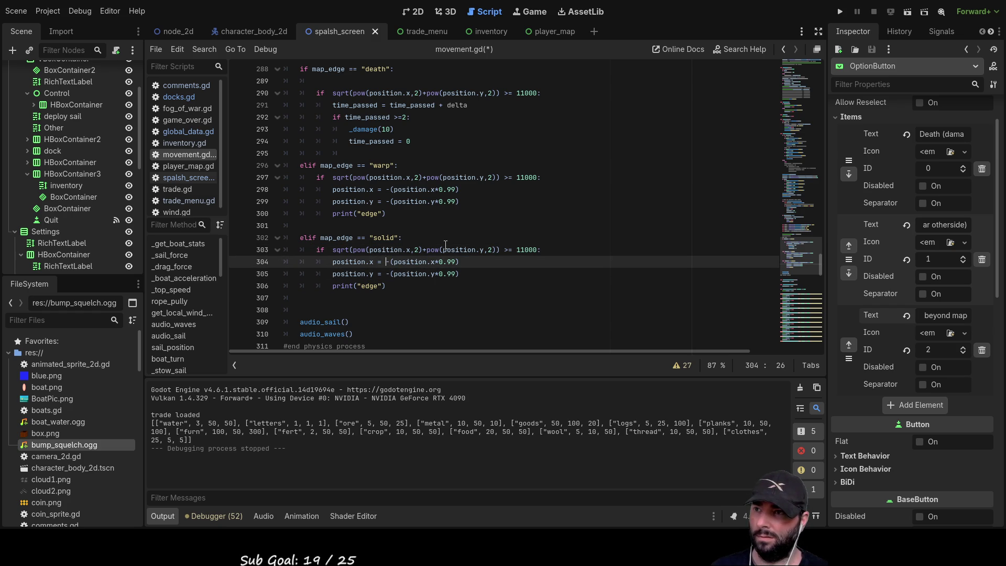
pyautogui.press('Delete')
pyautogui.press('Down')
pyautogui.press('Delete')
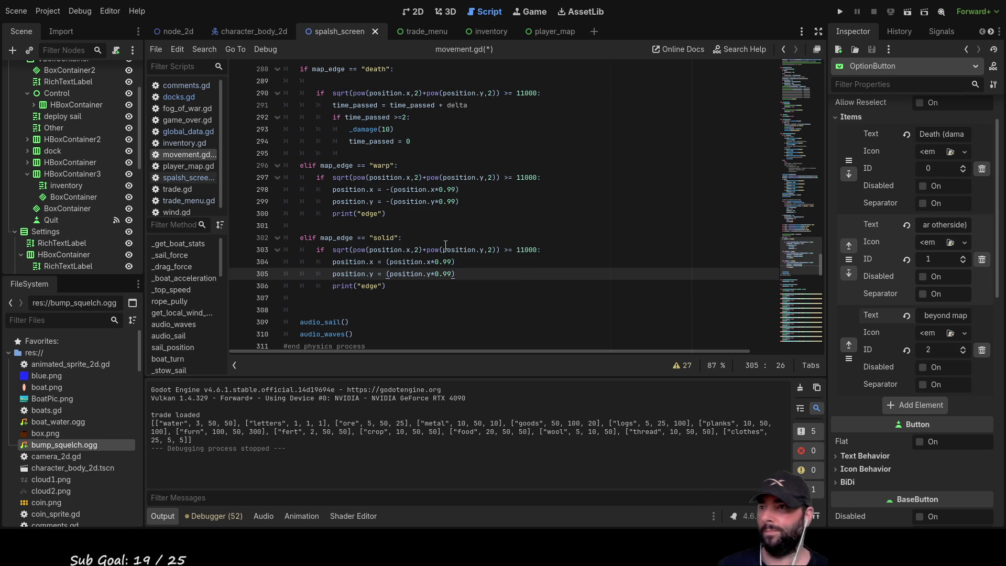
pyautogui.scroll(20, 446, 245)
pyautogui.scroll(20, 441, 235)
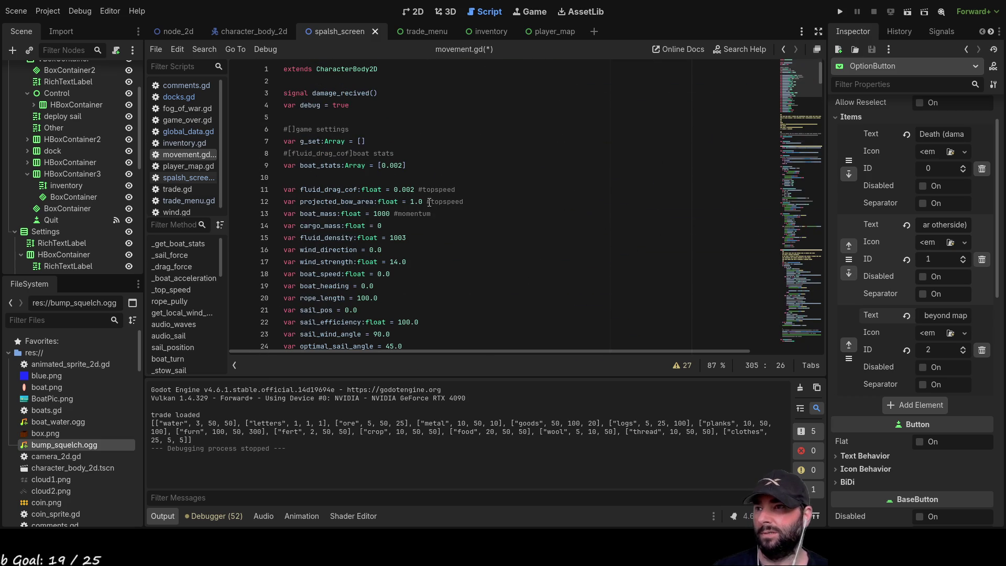
# Change line 30 to map_edge = "solid" with the comment #warp/death/solid.
pyautogui.scroll(-6, 407, 188)
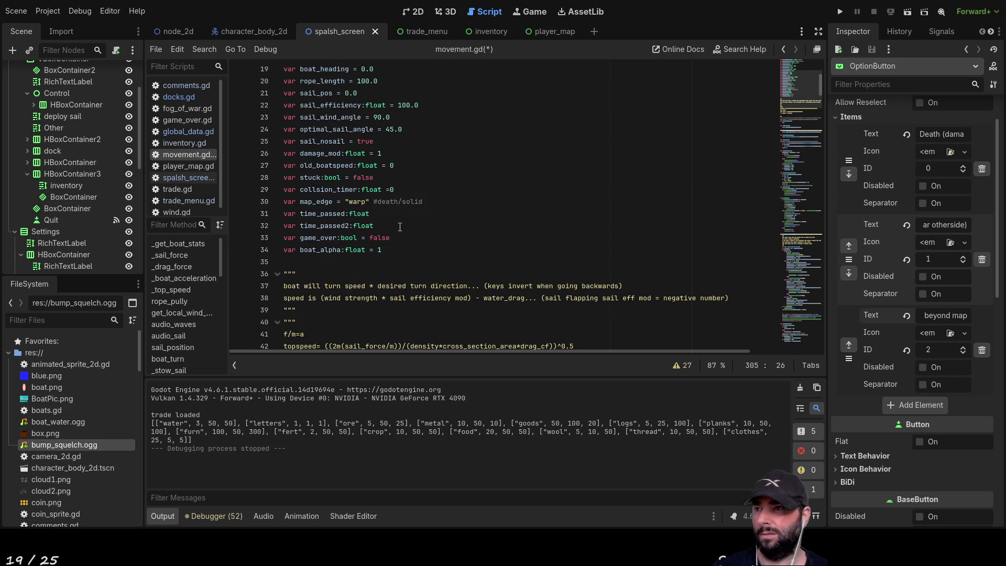
pyautogui.click(358, 201)
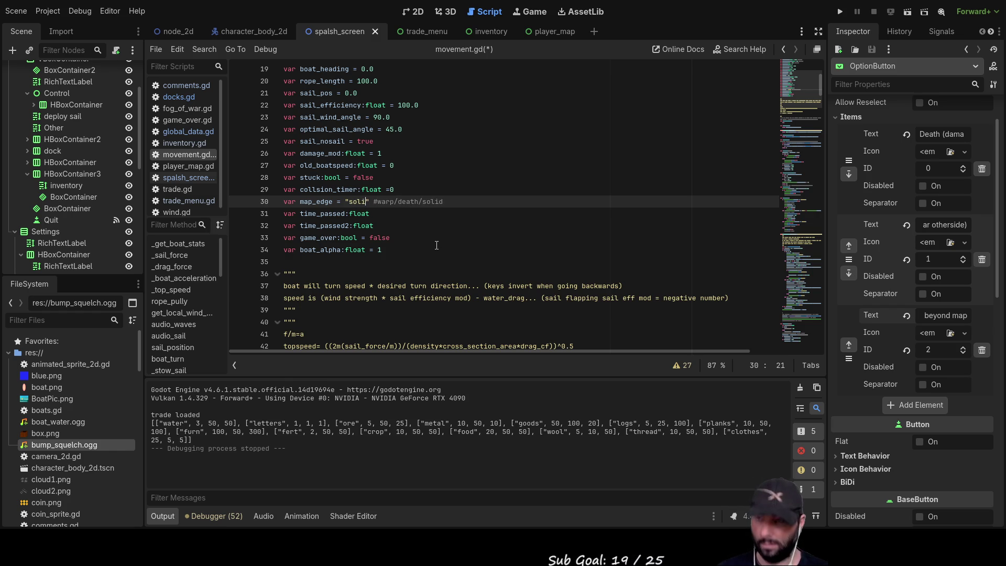
pyautogui.scroll(-20, 437, 245)
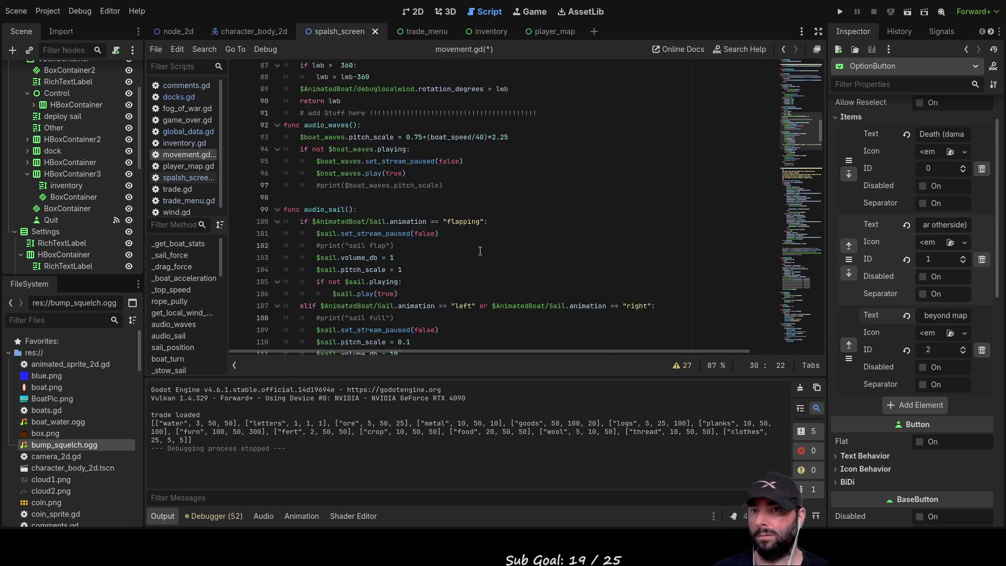
pyautogui.scroll(-20, 473, 261)
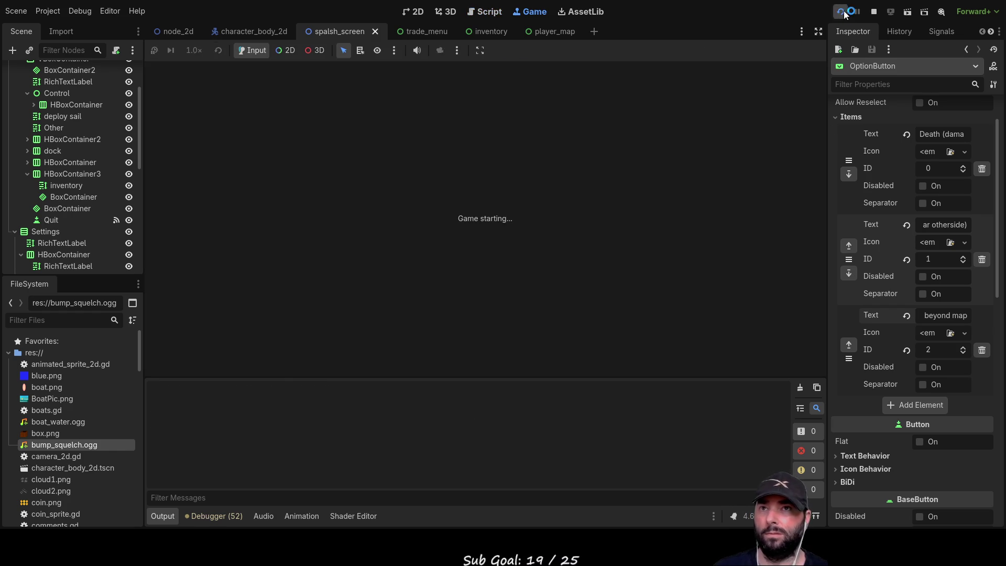
# Run the game, pass the splash screen, sail into the solid map edge, then stop.
pyautogui.click(843, 12)
pyautogui.click(459, 83)
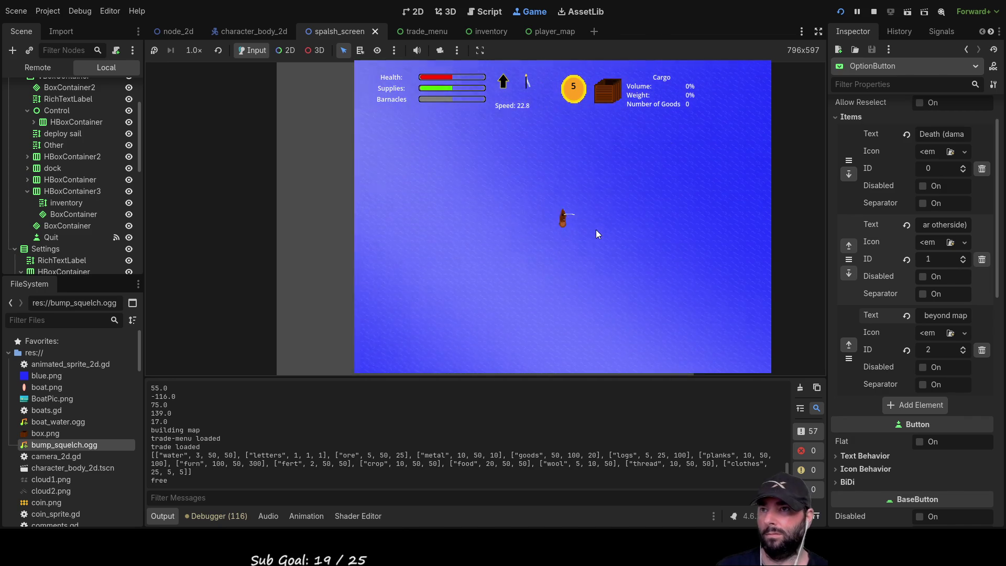
pyautogui.scroll(-5, 571, 193)
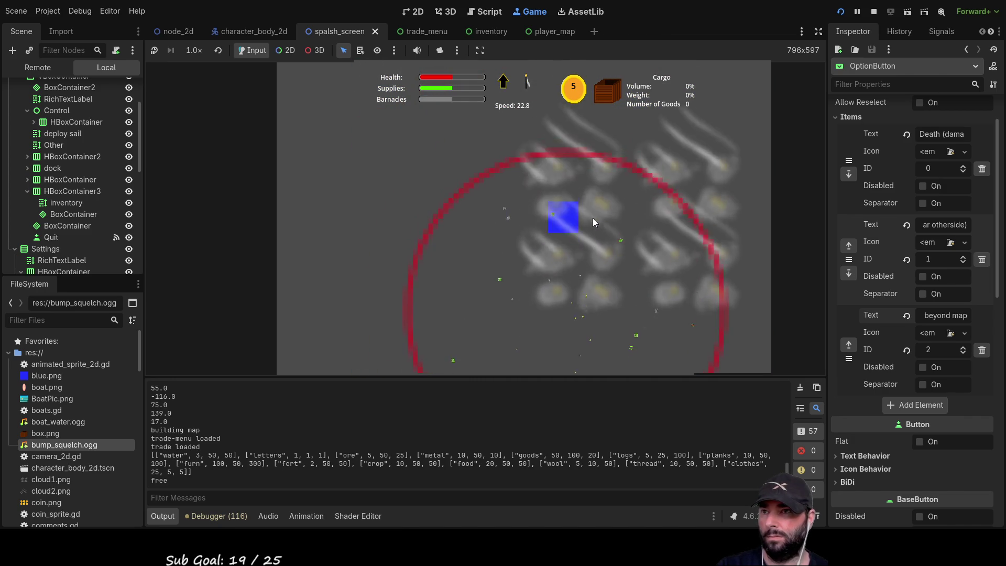
pyautogui.scroll(5, 593, 218)
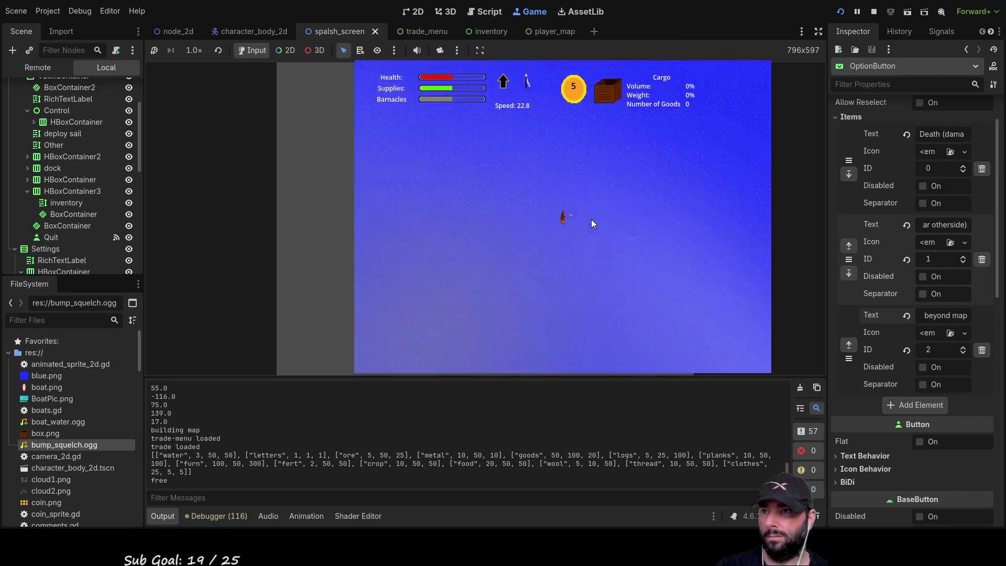
pyautogui.scroll(-2, 591, 220)
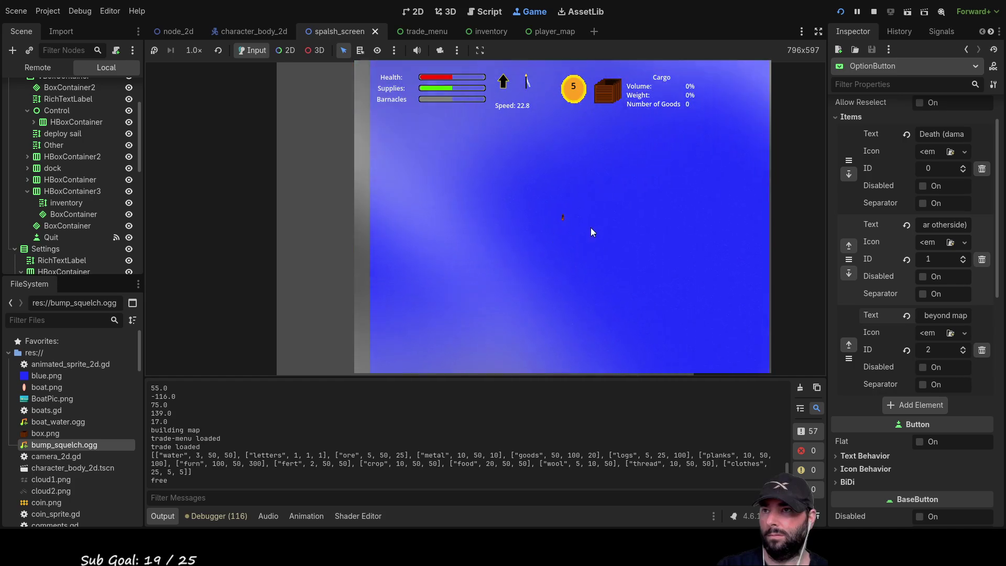
pyautogui.scroll(-4, 591, 233)
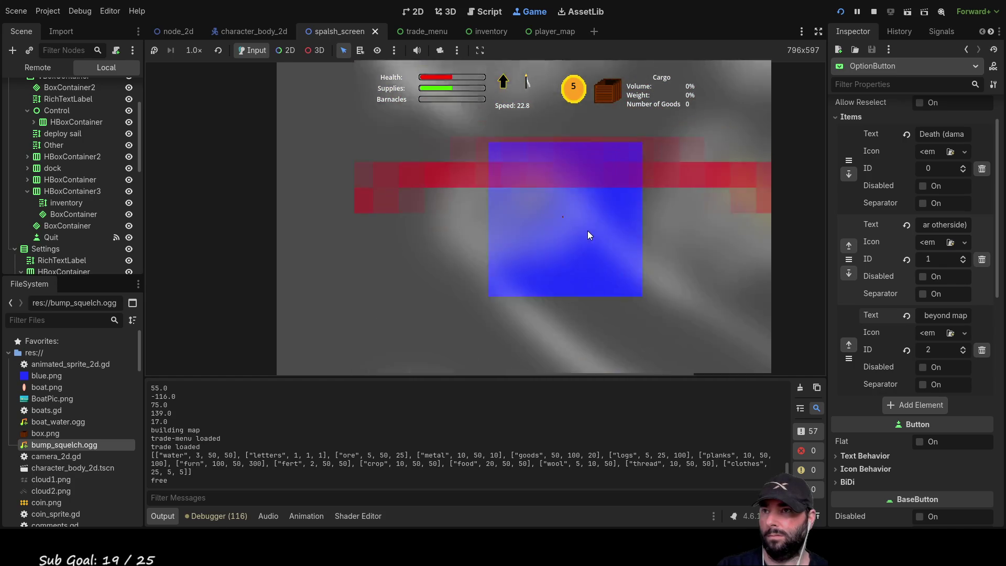
pyautogui.scroll(4, 588, 235)
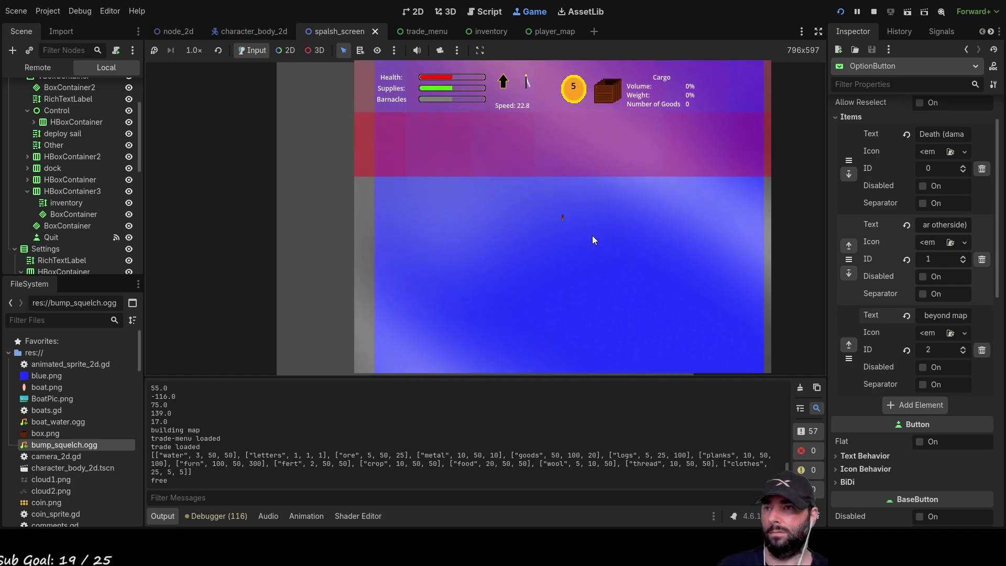
pyautogui.scroll(2, 600, 234)
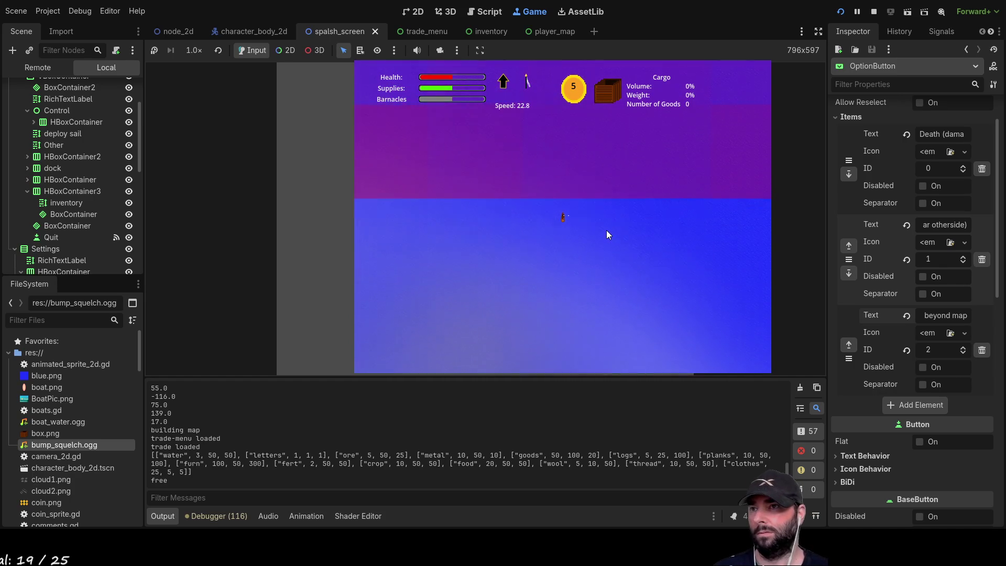
pyautogui.scroll(1, 607, 234)
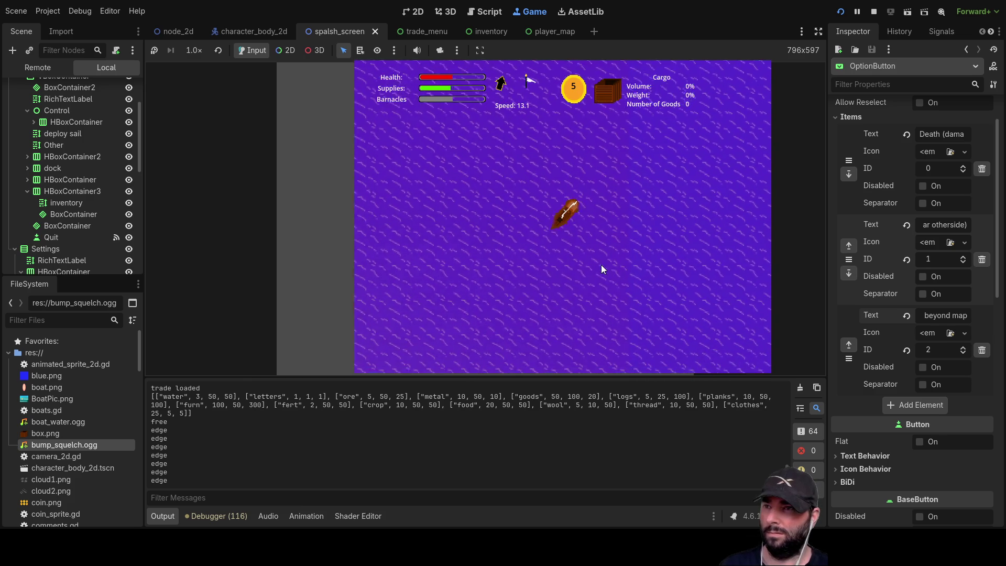
pyautogui.click(874, 11)
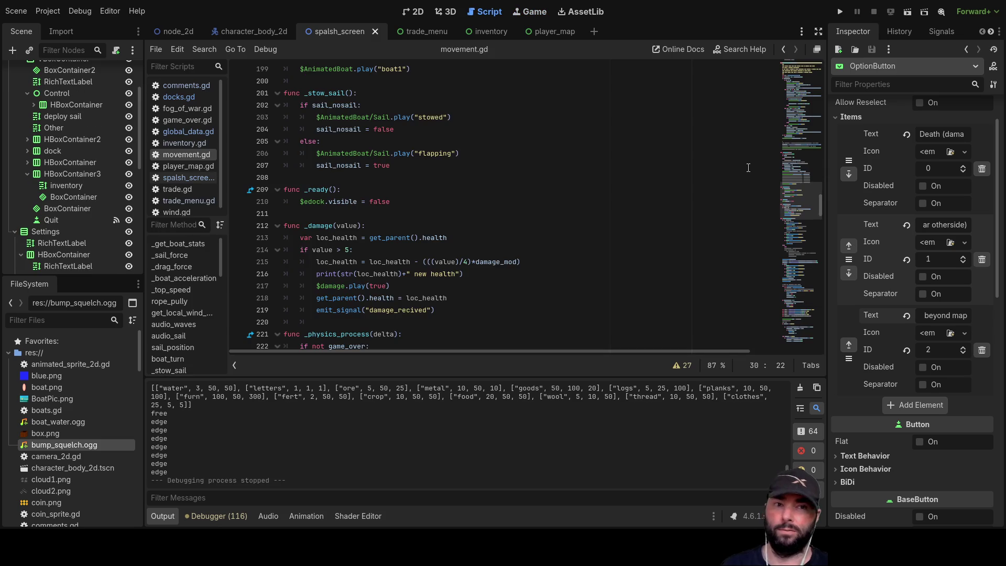
# Restore line 30 to map_edge = "warp" and switch to comments.gd.
pyautogui.scroll(20, 449, 286)
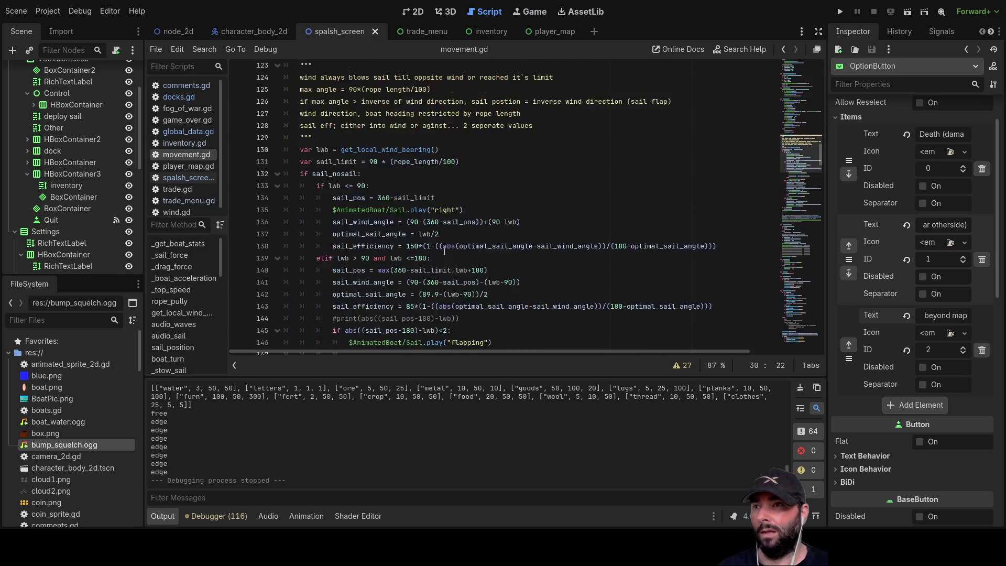
pyautogui.scroll(20, 446, 252)
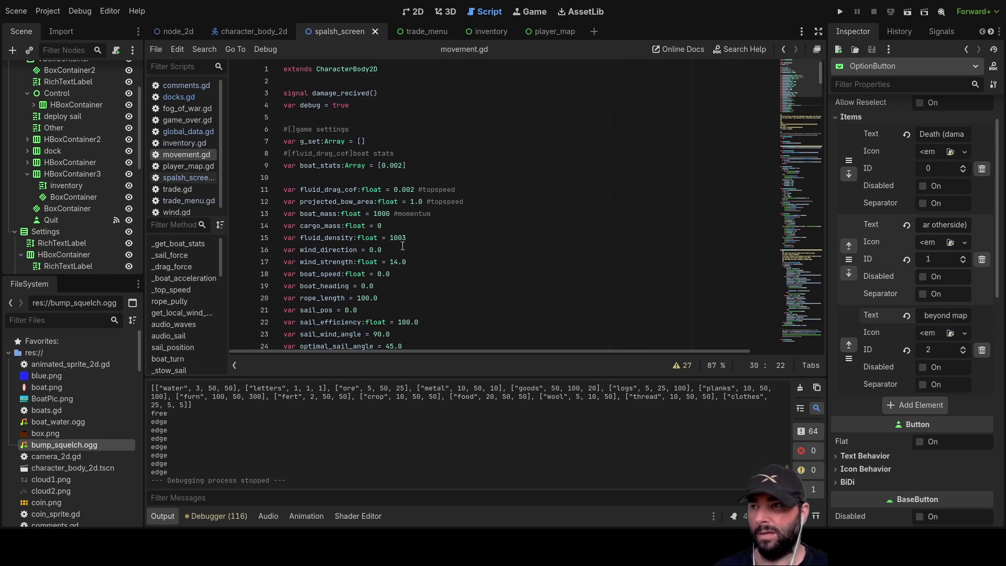
pyautogui.scroll(-6, 412, 234)
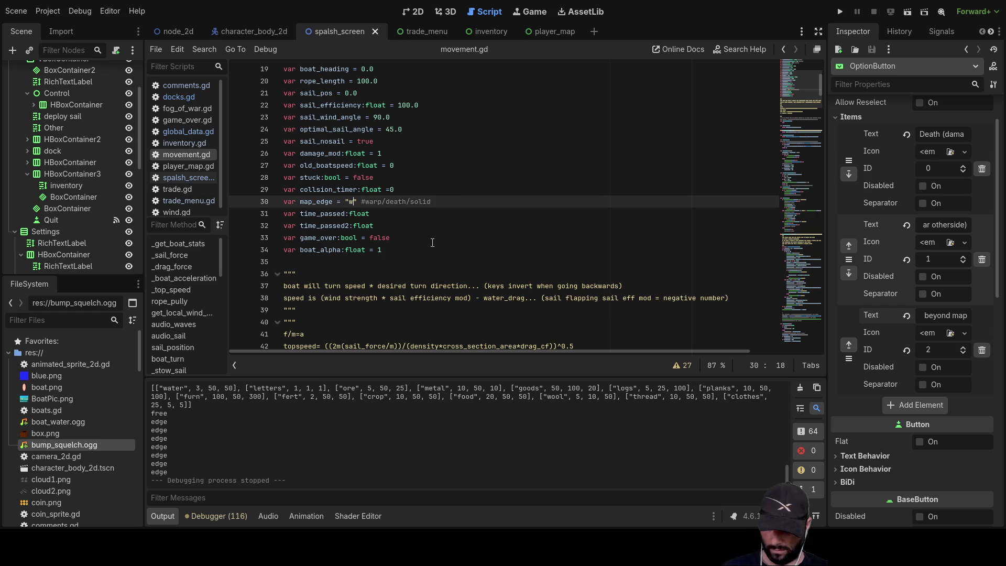
pyautogui.write('"')
pyautogui.click(392, 215)
pyautogui.click(325, 202)
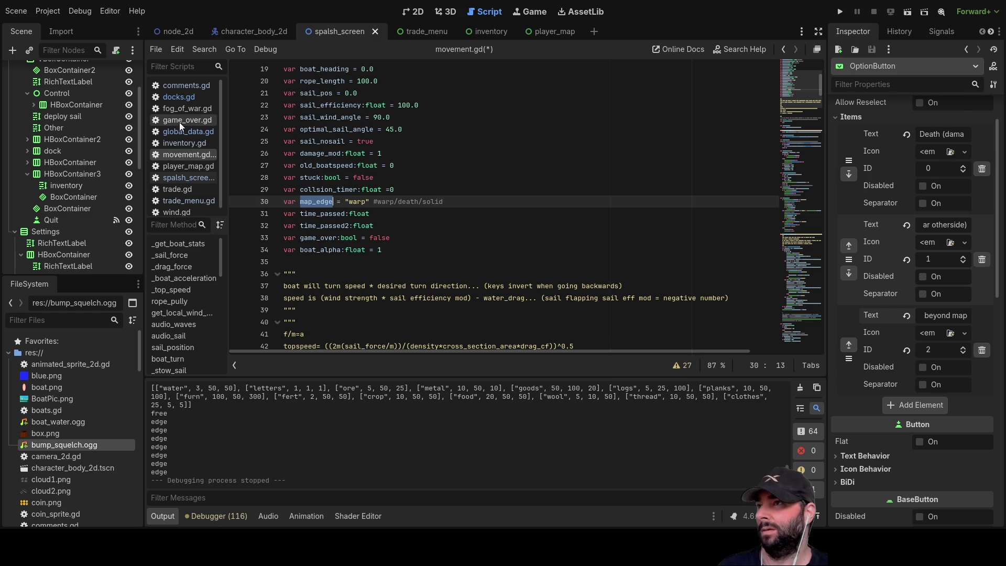
pyautogui.click(189, 86)
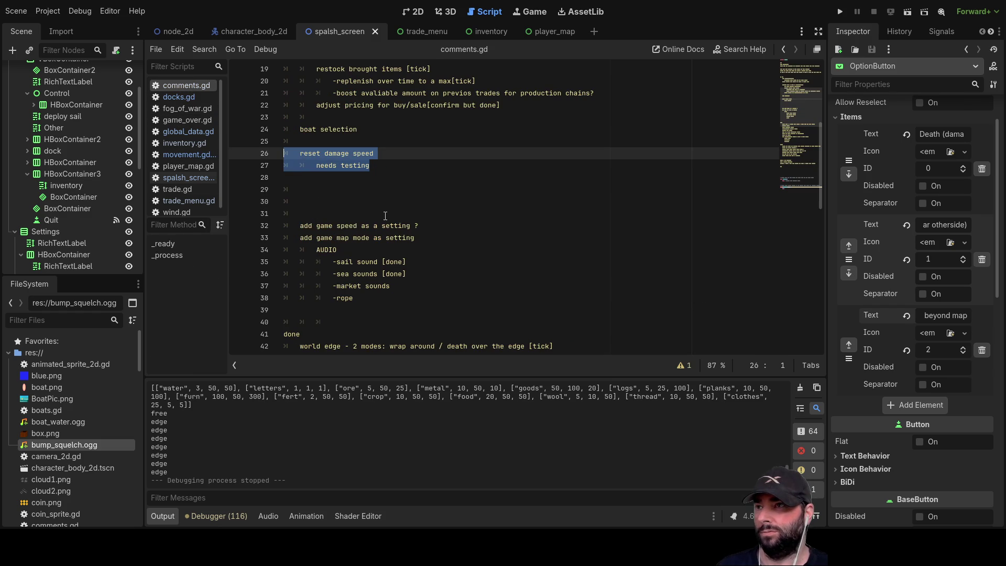
# Delete the extra blank lines after the "needs testing" note in the to-do list.
pyautogui.scroll(2, 385, 216)
pyautogui.click(368, 203)
pyautogui.click(377, 227)
pyautogui.press('Down')
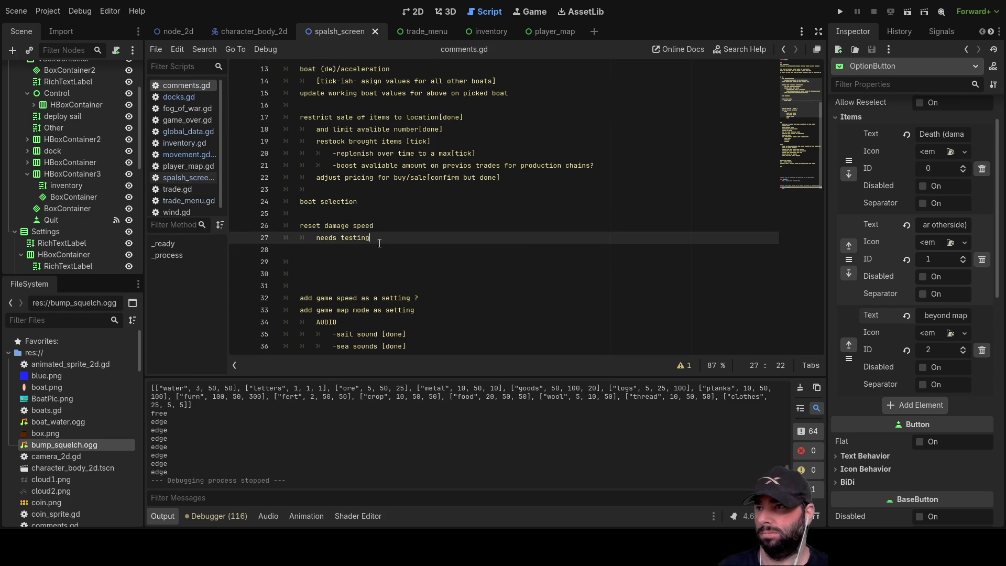
pyautogui.scroll(-5, 410, 275)
pyautogui.scroll(5, 410, 275)
pyautogui.scroll(4, 409, 275)
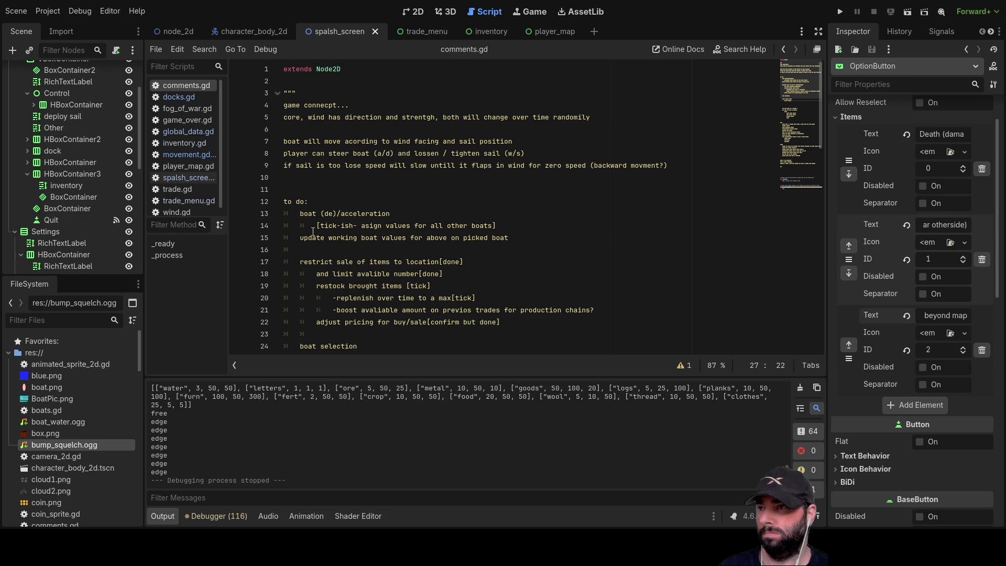
pyautogui.scroll(-2, 316, 262)
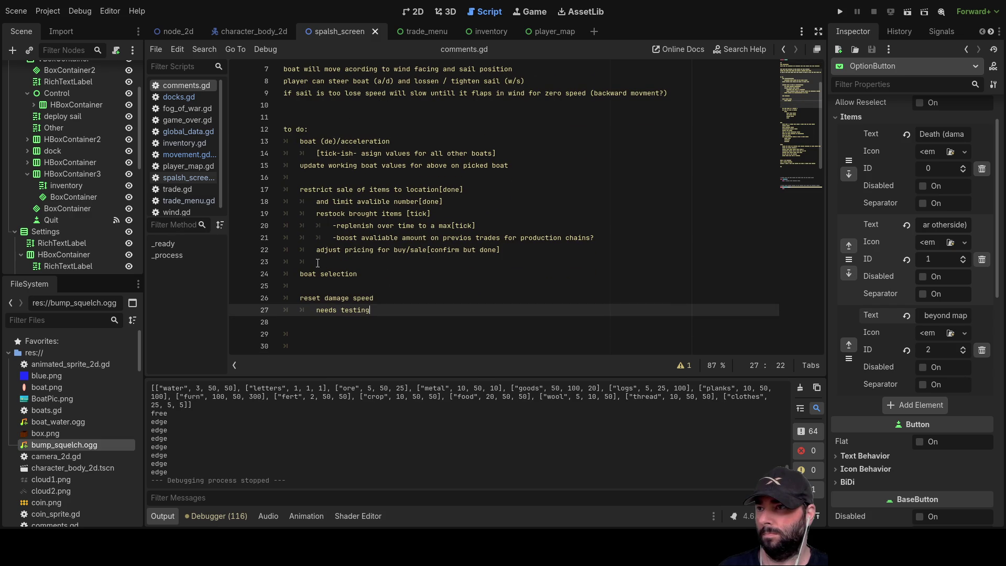
pyautogui.scroll(2, 331, 287)
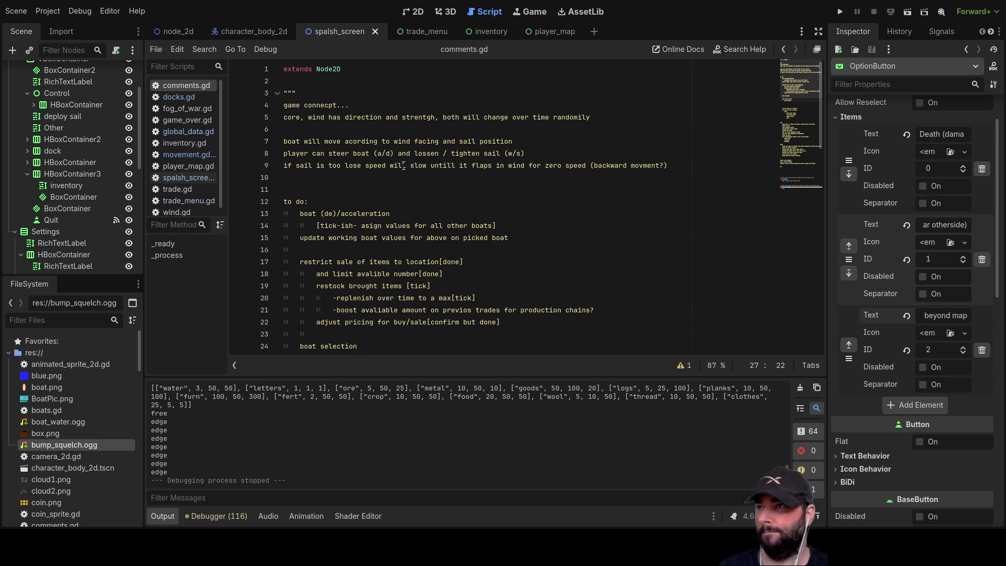
pyautogui.scroll(-6, 345, 207)
pyautogui.scroll(-4, 345, 212)
pyautogui.scroll(6, 341, 231)
pyautogui.click(336, 258)
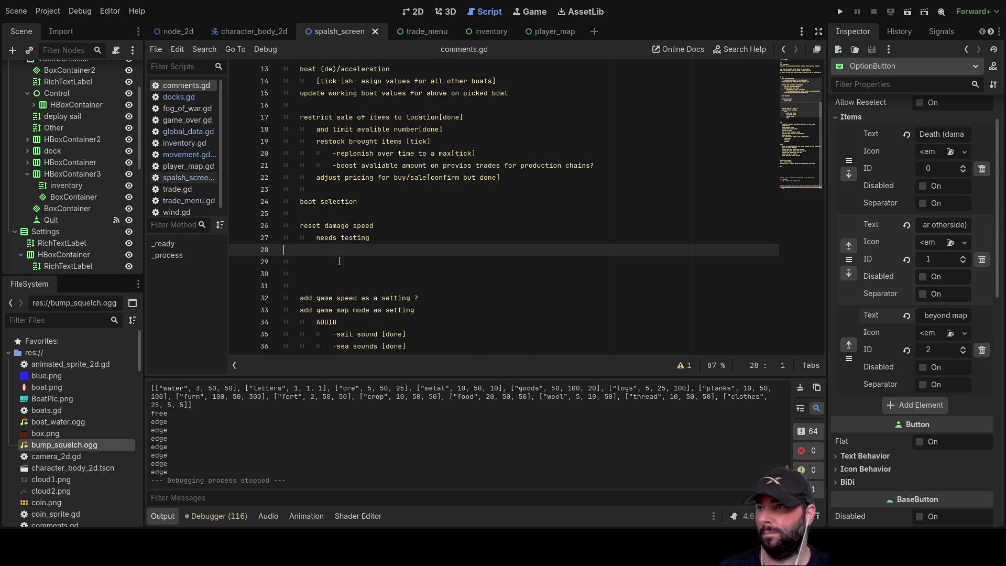
pyautogui.press('Delete')
pyautogui.press('Delete')
pyautogui.press('Delete')
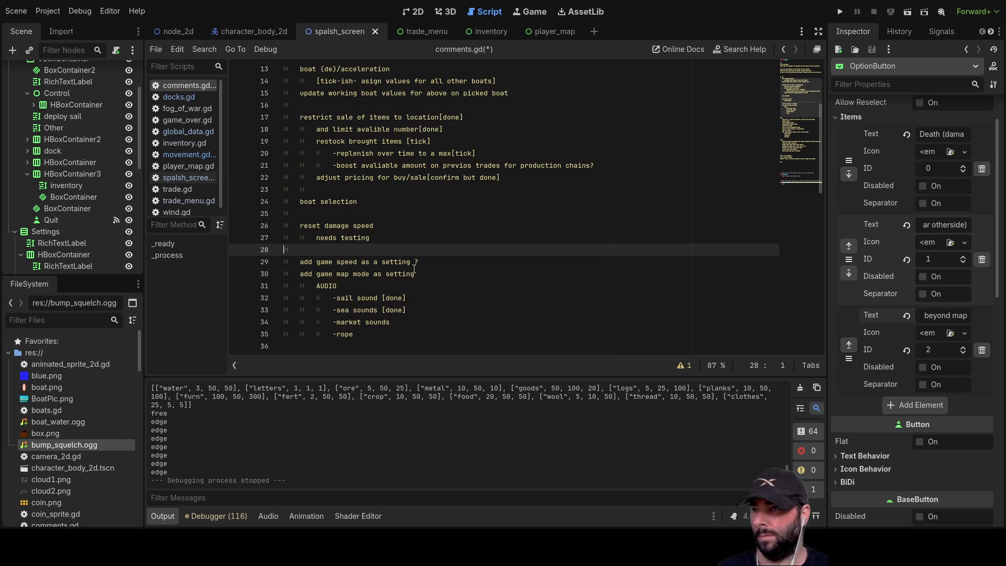
# Delete the "add game speed as a setting ?" to-do line.
pyautogui.moveTo(420, 262); pyautogui.dragTo(284, 262)
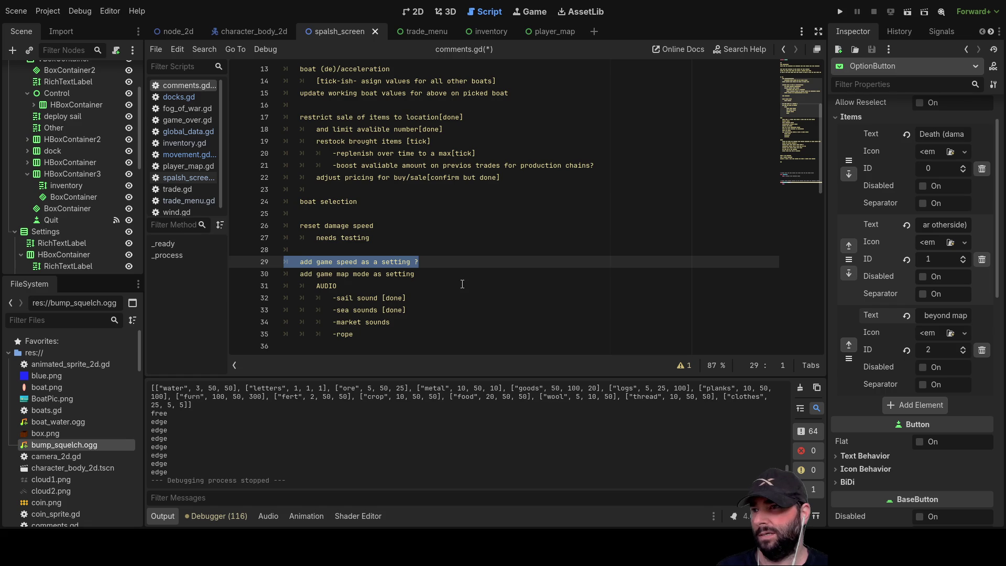
pyautogui.scroll(-1, 443, 286)
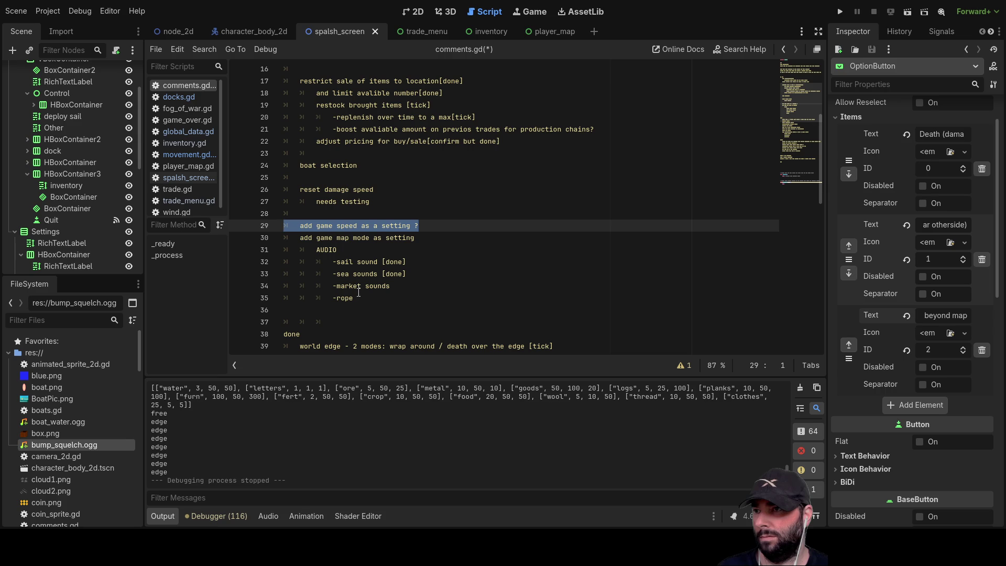
pyautogui.click(407, 280)
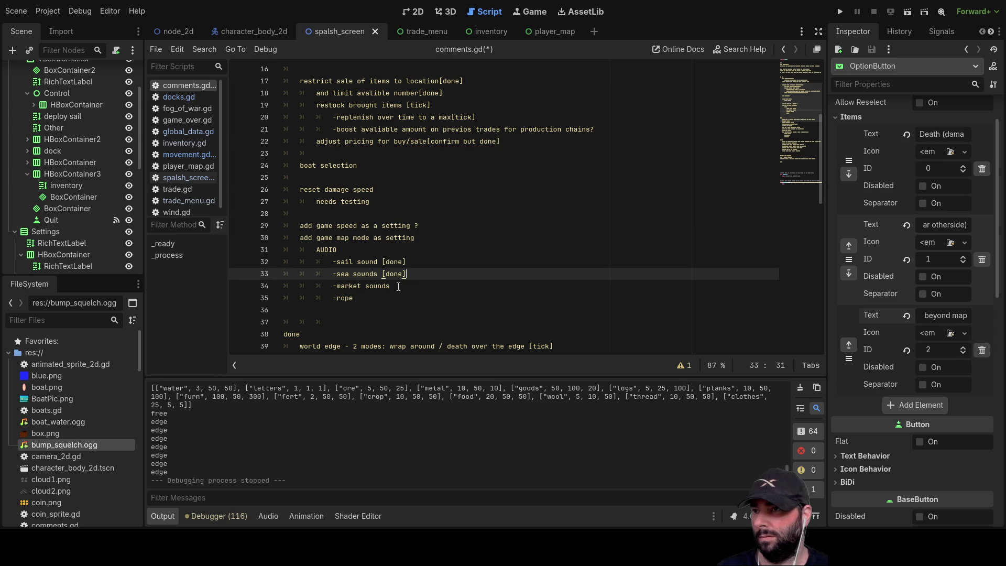
pyautogui.press('Down')
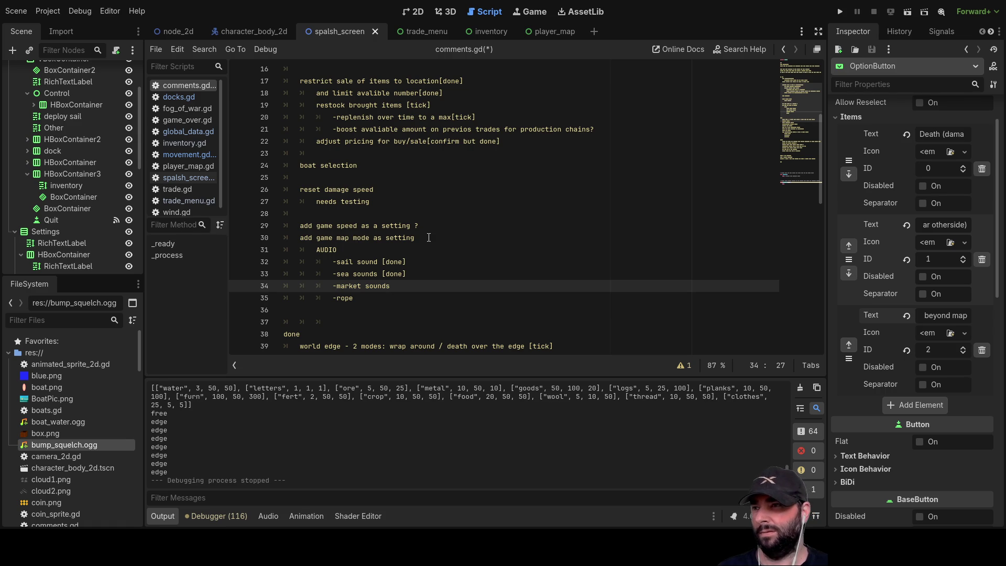
pyautogui.moveTo(424, 229); pyautogui.dragTo(290, 231)
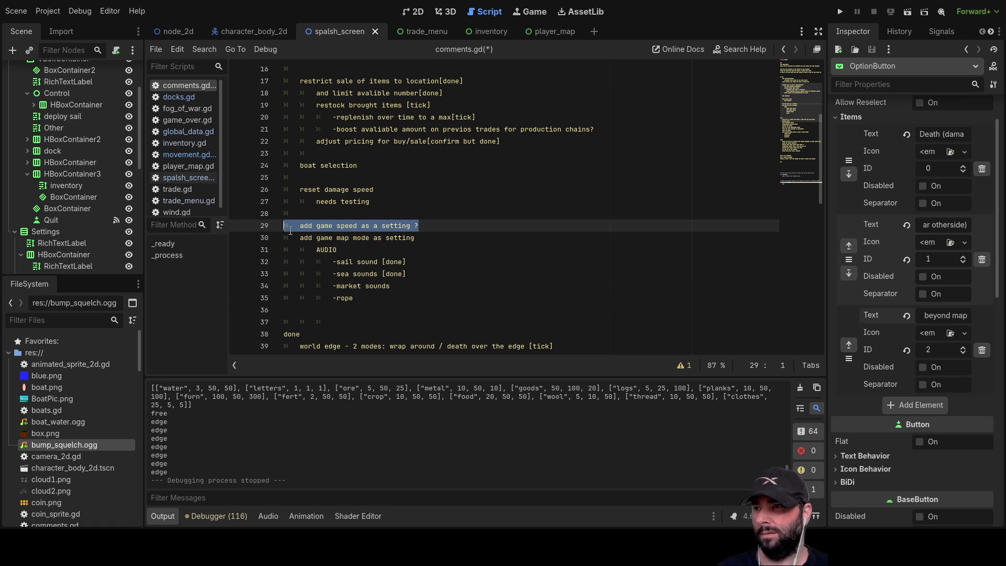
pyautogui.press('Delete')
pyautogui.press('Delete')
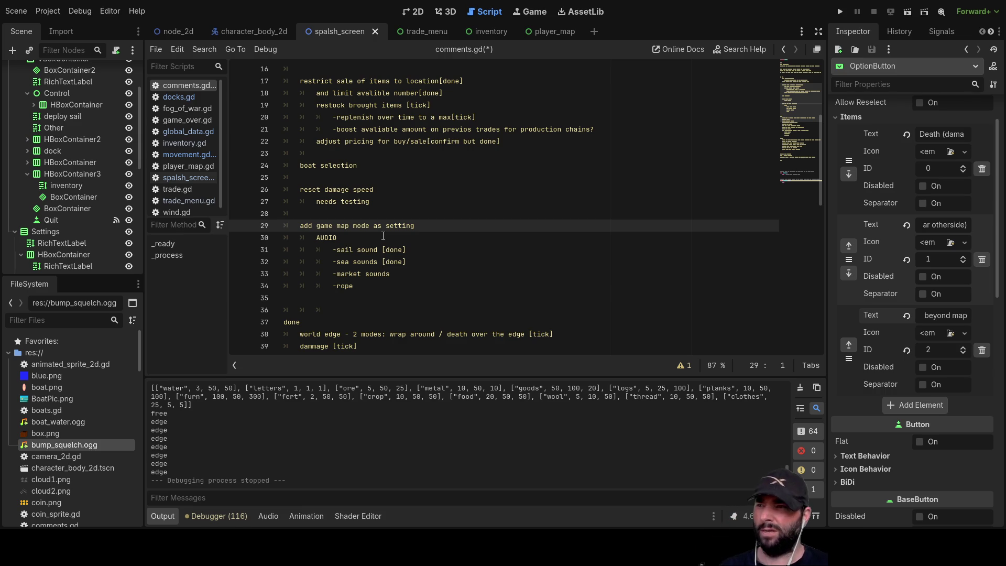
pyautogui.scroll(2, 387, 243)
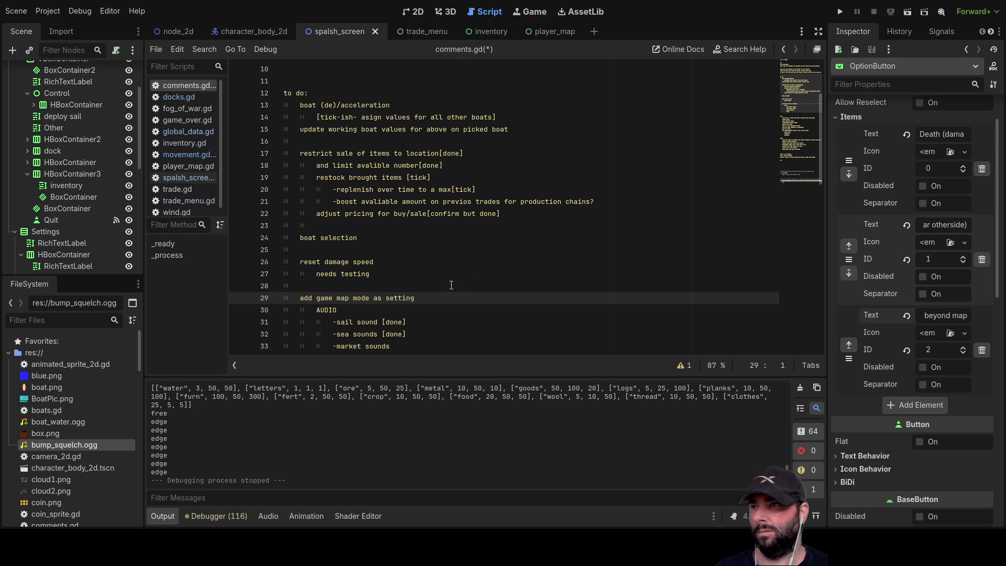
pyautogui.scroll(3, 452, 284)
pyautogui.scroll(-11, 452, 280)
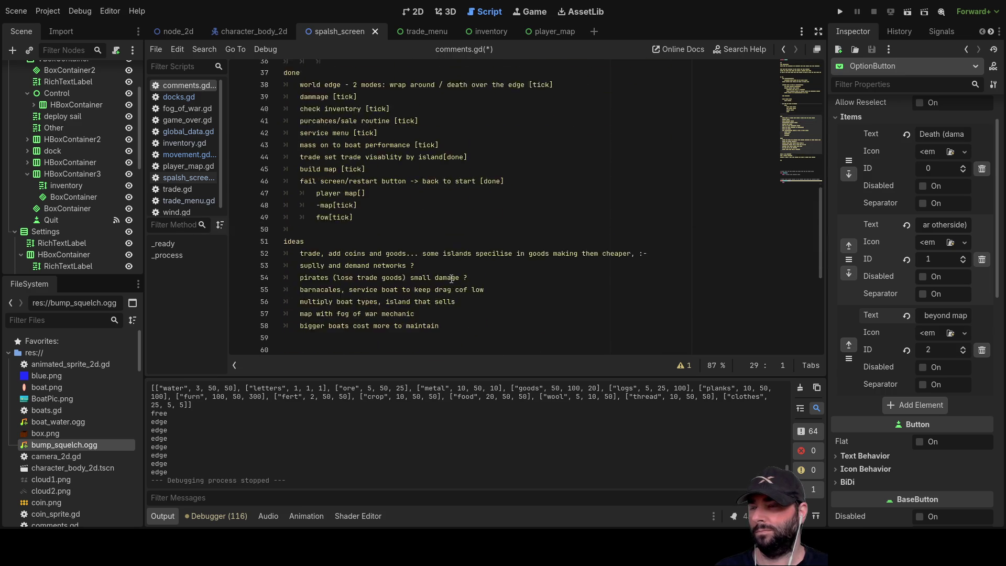
pyautogui.scroll(-5, 451, 278)
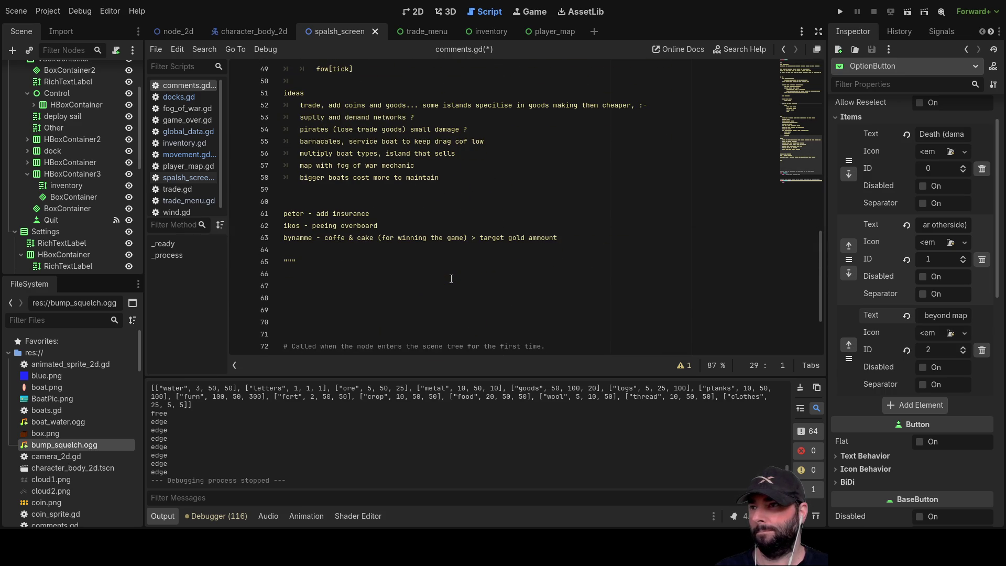
pyautogui.scroll(-3, 451, 279)
pyautogui.scroll(6, 452, 281)
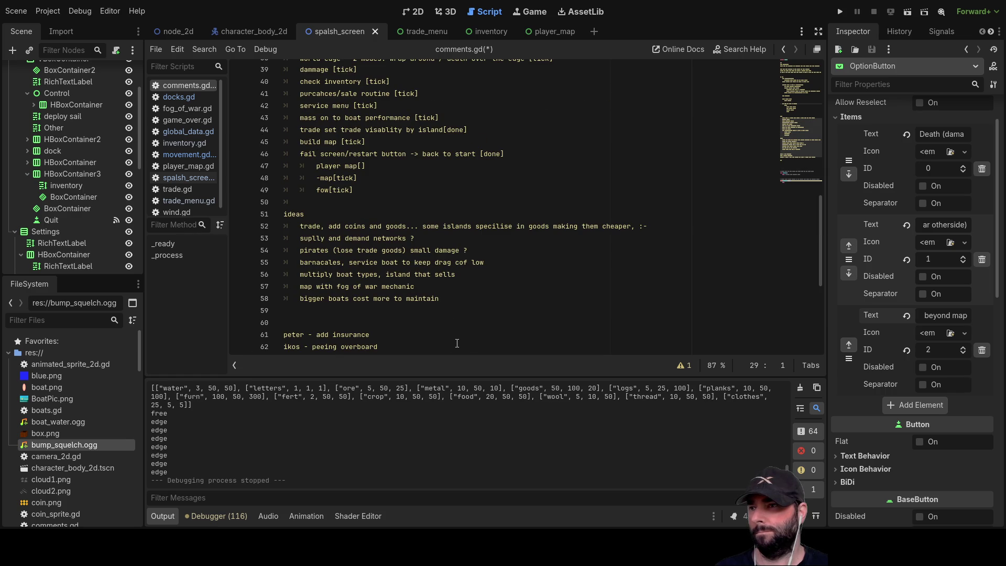
pyautogui.moveTo(457, 276)
pyautogui.mouseDown()
pyautogui.moveTo(285, 262)
pyautogui.moveTo(285, 274)
pyautogui.mouseUp()
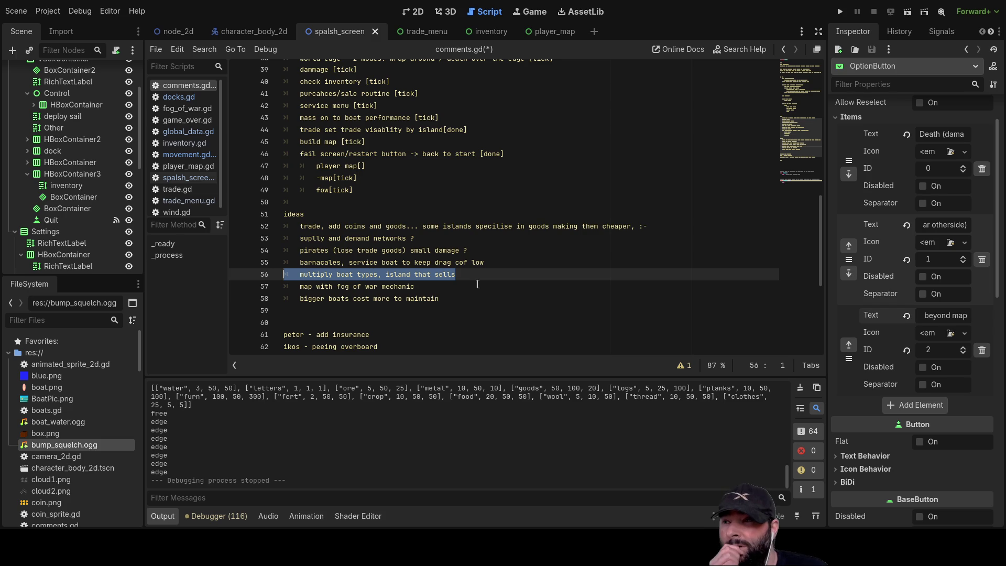
pyautogui.scroll(12, 503, 290)
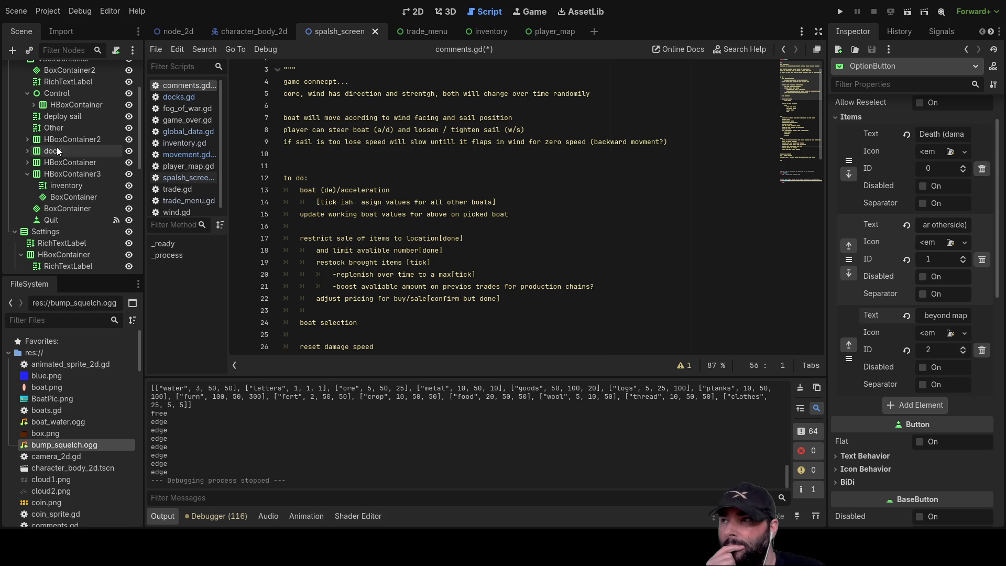
pyautogui.scroll(3, 96, 188)
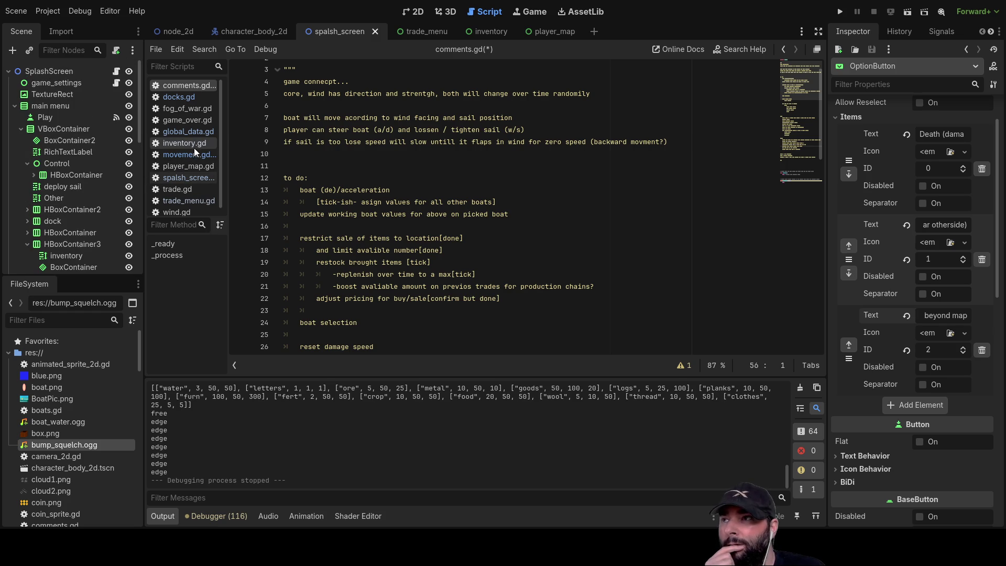
pyautogui.click(189, 131)
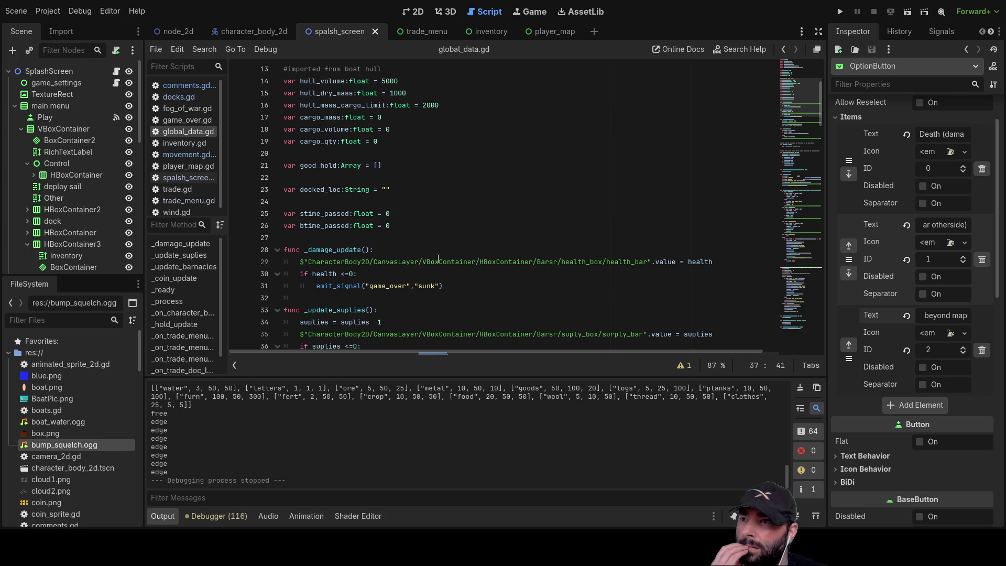
# Append 00 to the starting coin value, making it 500000.
pyautogui.scroll(-5, 437, 257)
pyautogui.scroll(5, 395, 238)
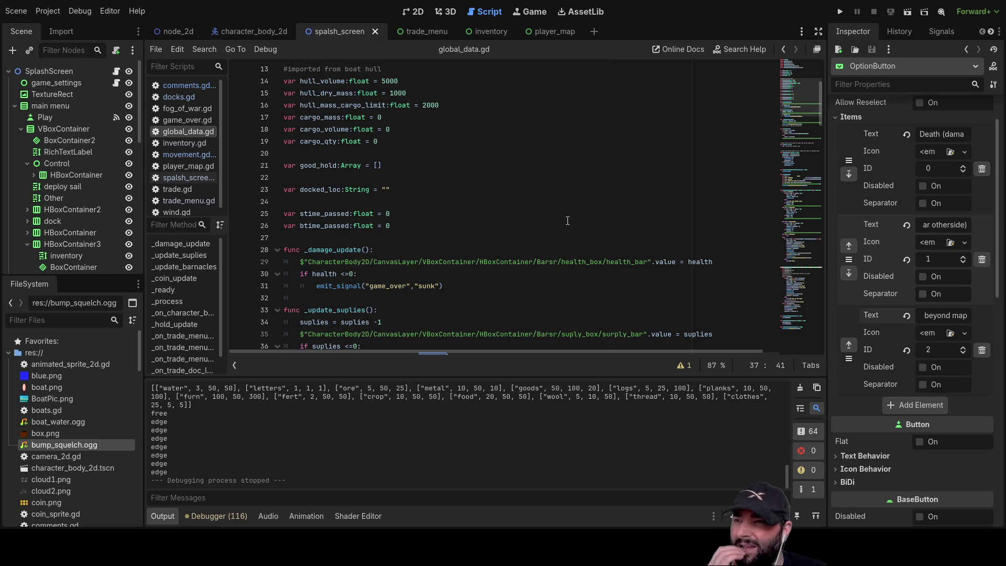
pyautogui.scroll(2, 509, 208)
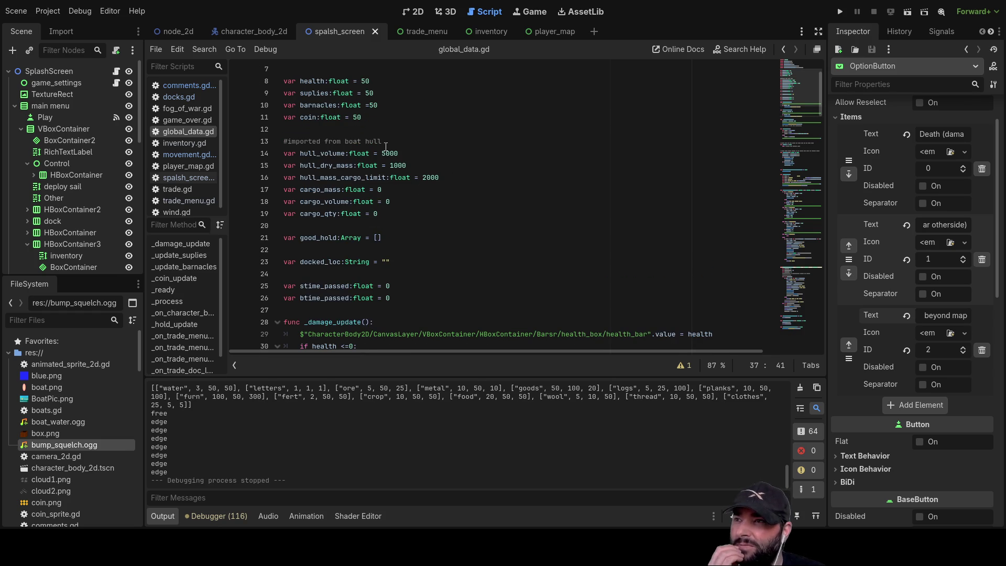
pyautogui.scroll(2, 381, 157)
pyautogui.click(363, 190)
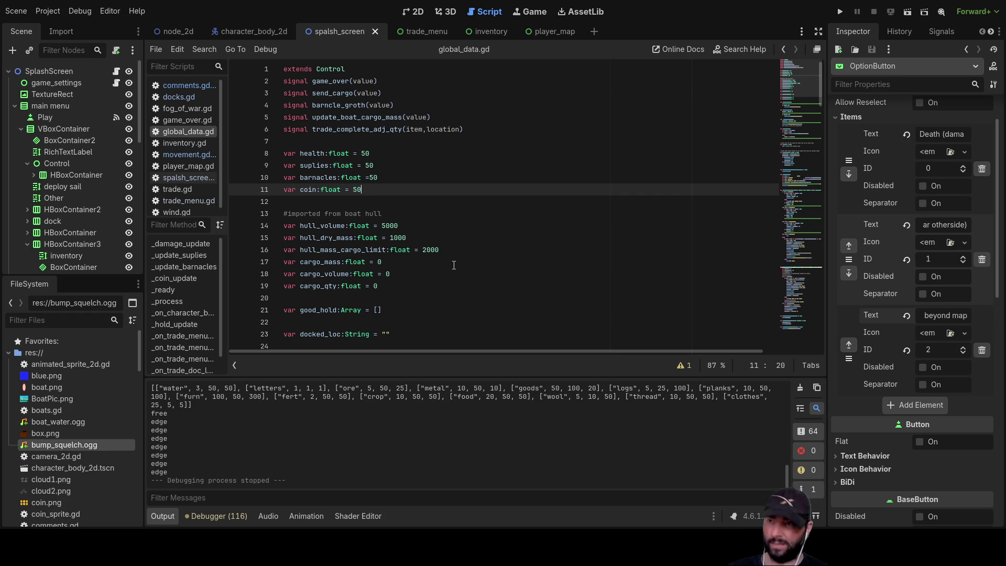
pyautogui.write('0000')
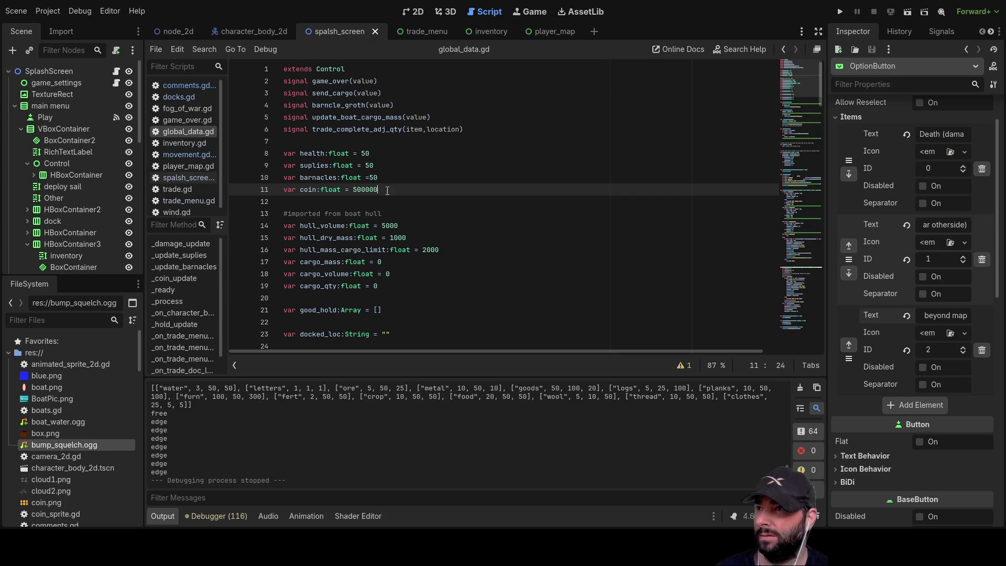
pyautogui.click(388, 177)
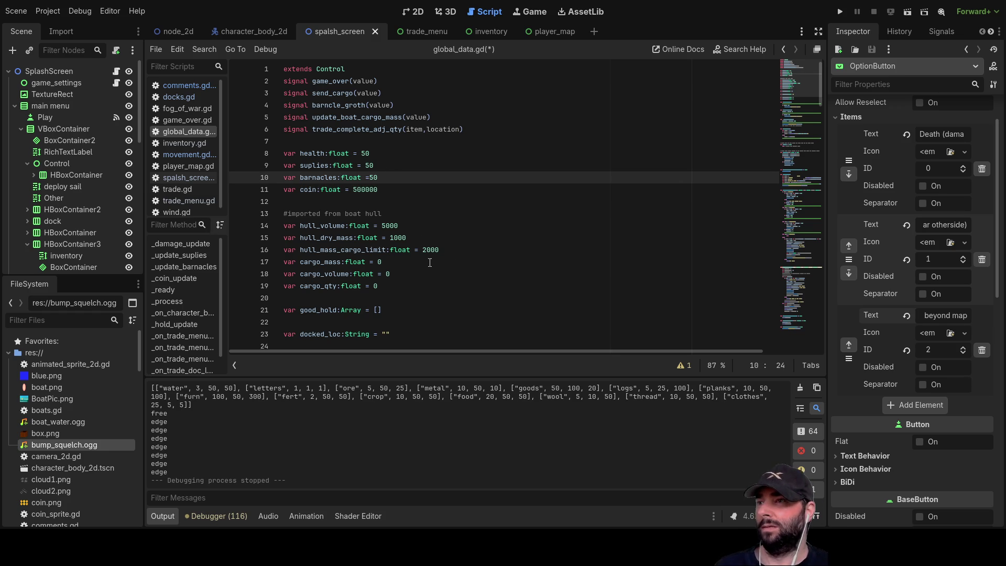
# Set starting health and supplies to 80 and barnacles to 20.
pyautogui.click(376, 153)
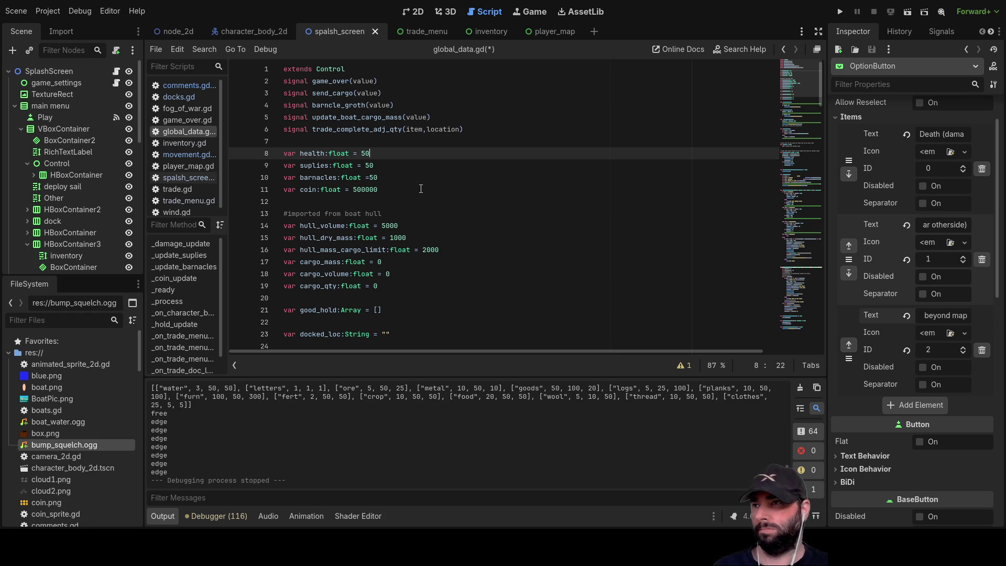
pyautogui.write('80')
pyautogui.press('Down')
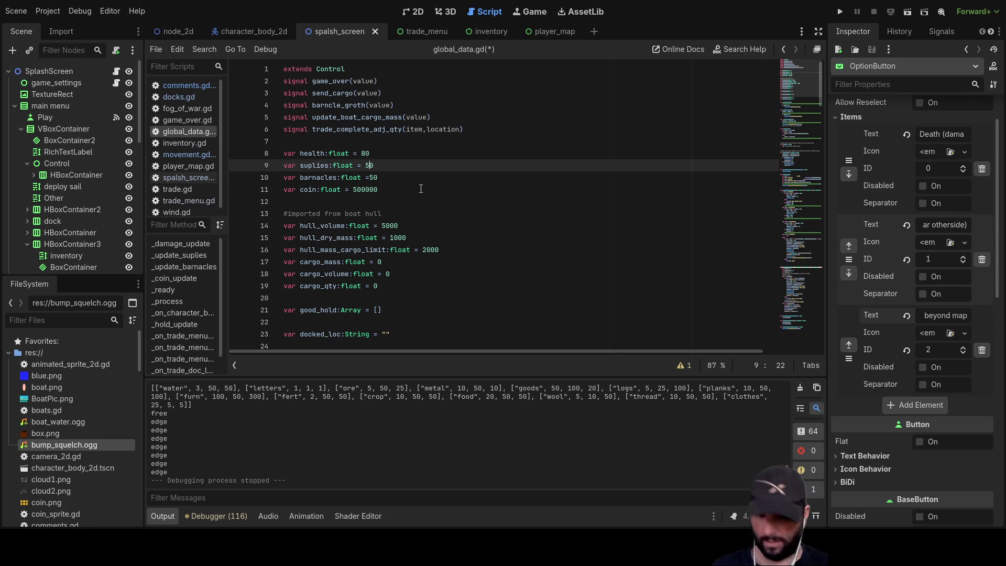
pyautogui.press('BackSpace')
pyautogui.write('8')
pyautogui.press('Down')
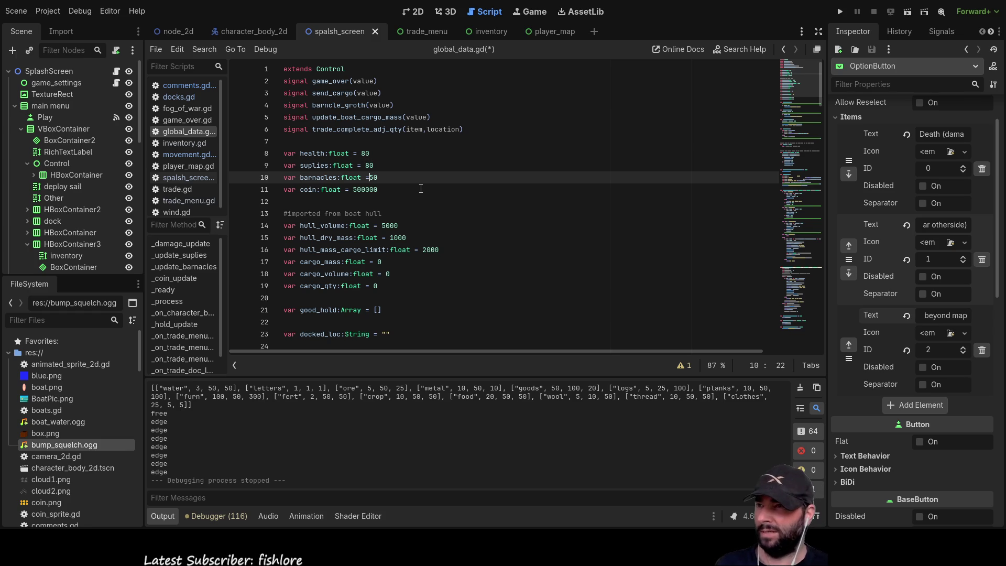
pyautogui.press('Delete')
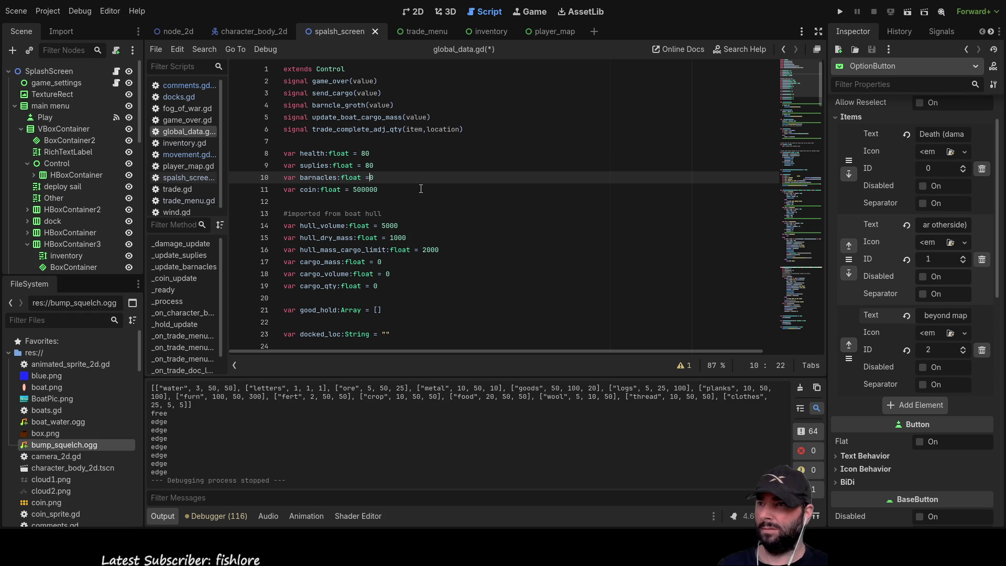
pyautogui.write('2')
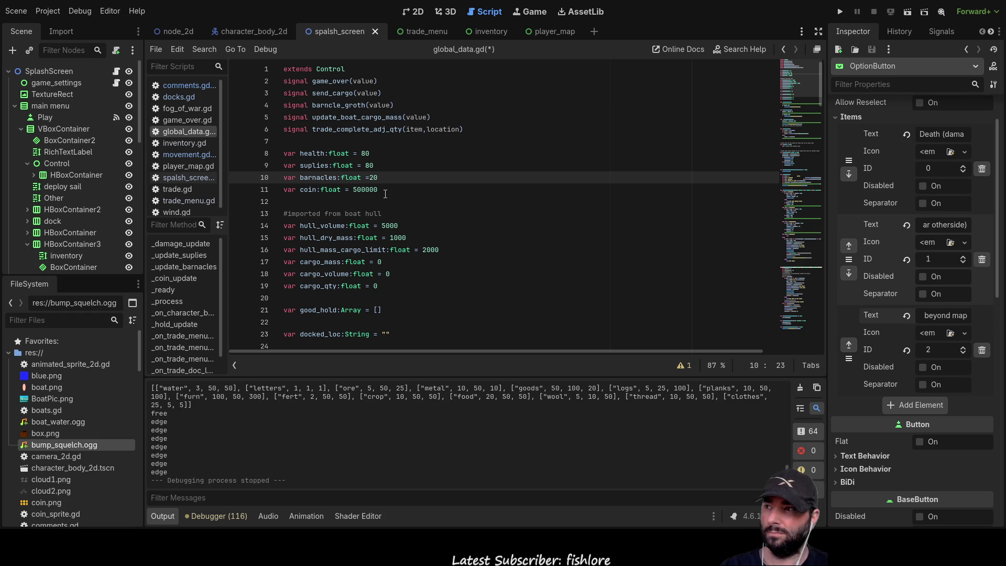
pyautogui.click(250, 33)
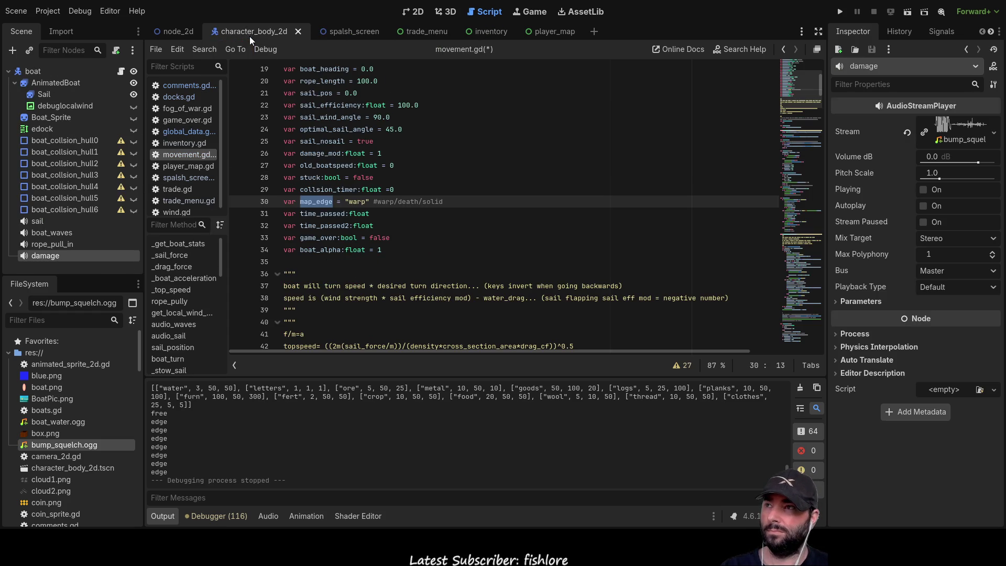
# Look over the boat variables in movement.gd, then return to the node_2d scene.
pyautogui.scroll(6, 471, 247)
pyautogui.scroll(-20, 471, 247)
pyautogui.scroll(20, 472, 247)
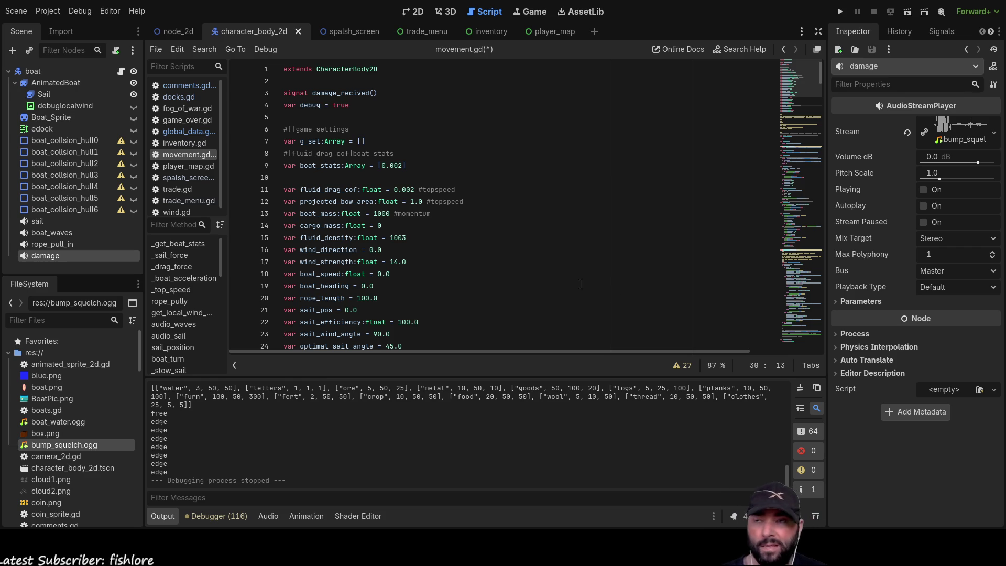
pyautogui.click(172, 36)
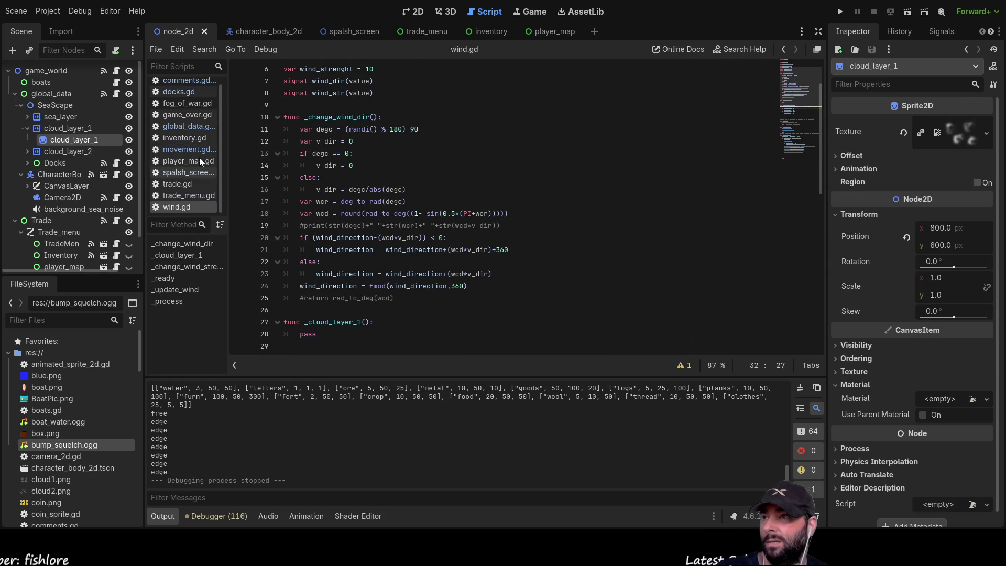
# Open comments.gd and scroll to the to-do entries.
pyautogui.scroll(1, 181, 110)
pyautogui.click(185, 87)
pyautogui.scroll(-10, 364, 200)
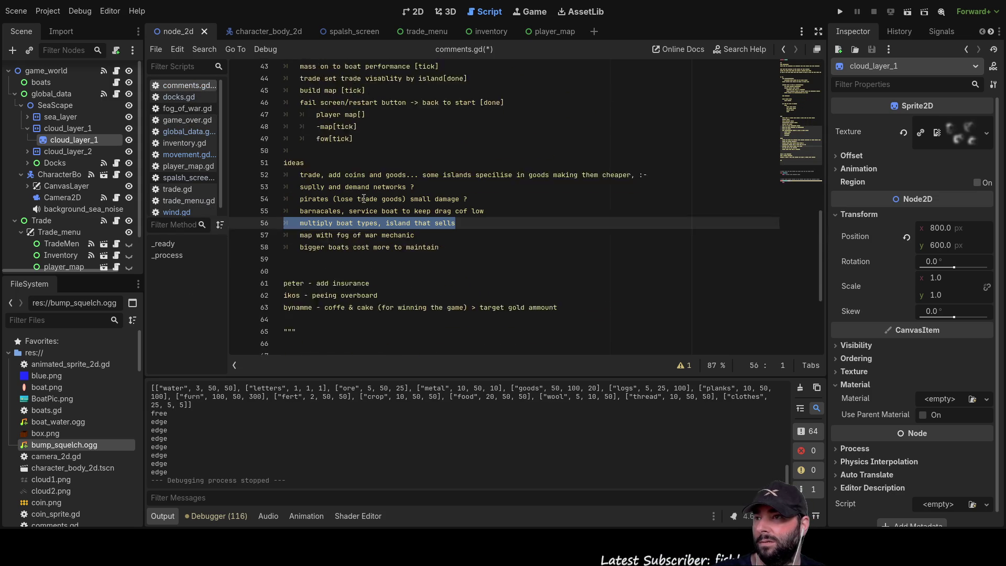
pyautogui.scroll(-2, 346, 212)
pyautogui.scroll(6, 322, 154)
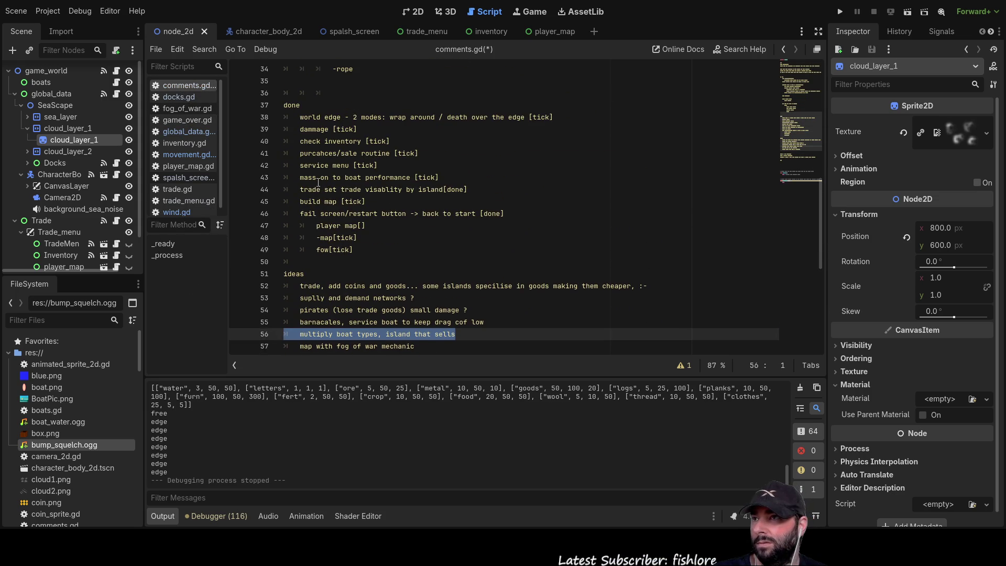
pyautogui.scroll(6, 317, 183)
# Insert the to-do line "add barnacles to drag -co-eff" below "reset damage speed".
pyautogui.click(304, 141)
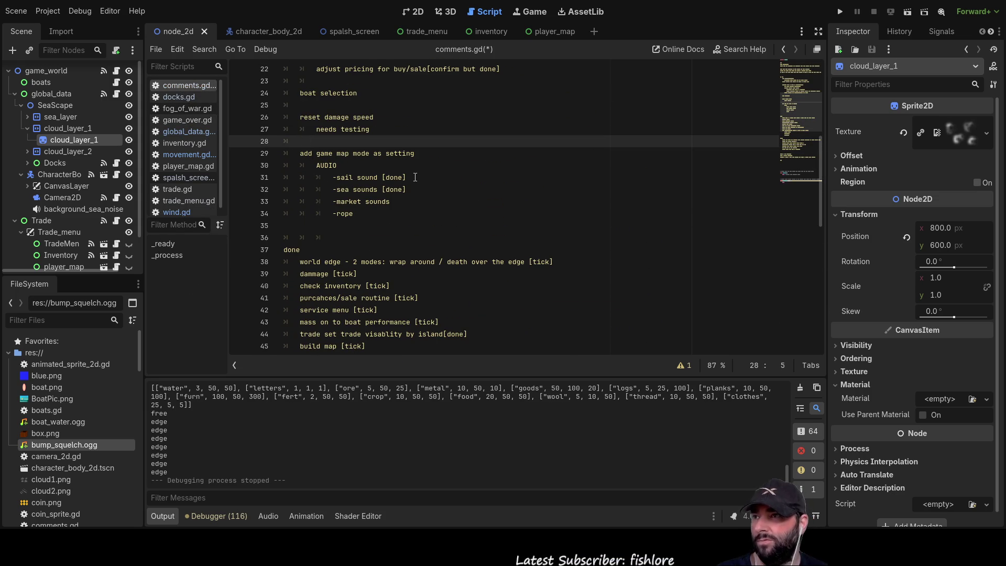
pyautogui.press('Return')
pyautogui.press('Return')
pyautogui.press('Up')
pyautogui.press('Up')
pyautogui.press('Down')
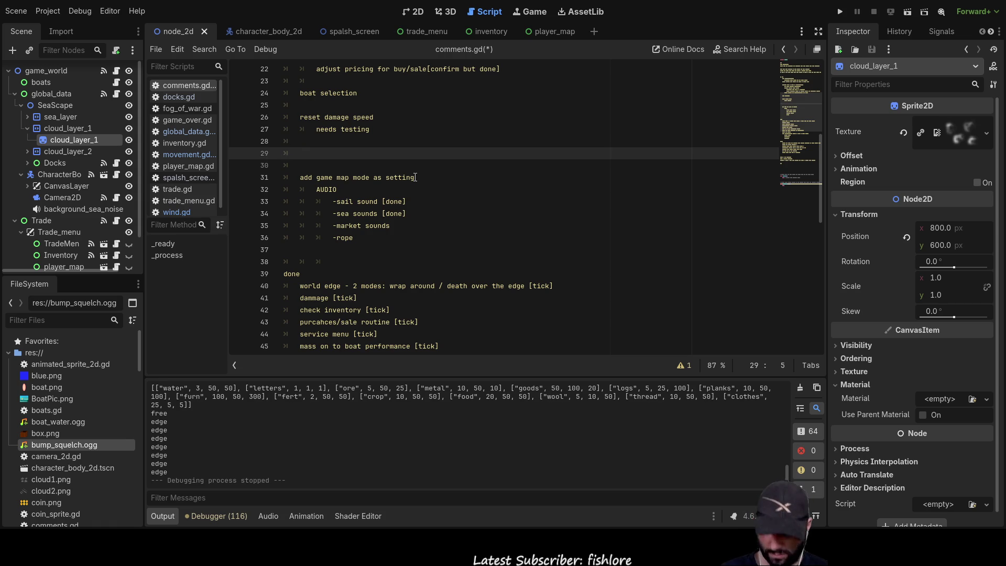
pyautogui.write('add barnacles to drag -co-eff')
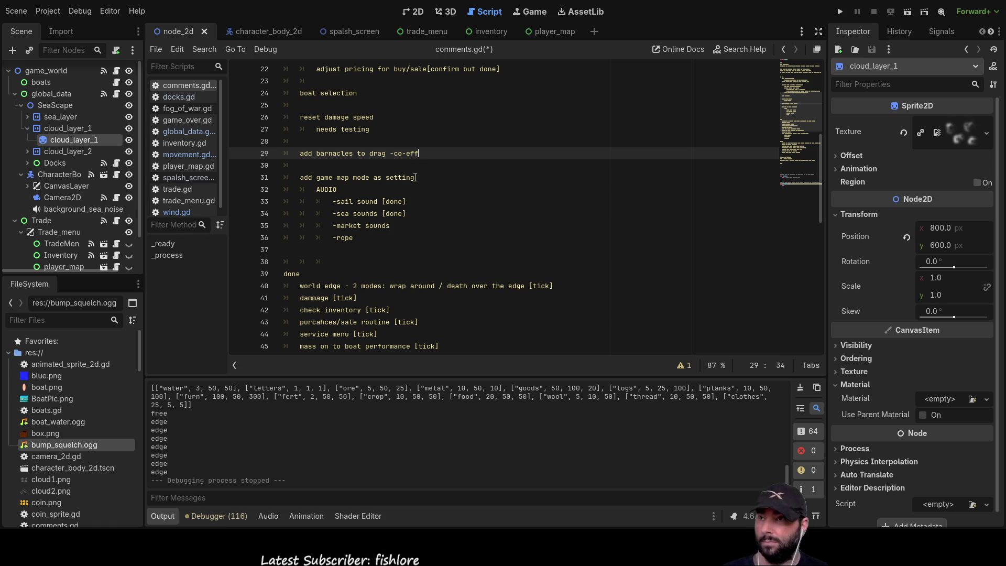
pyautogui.scroll(-4, 416, 177)
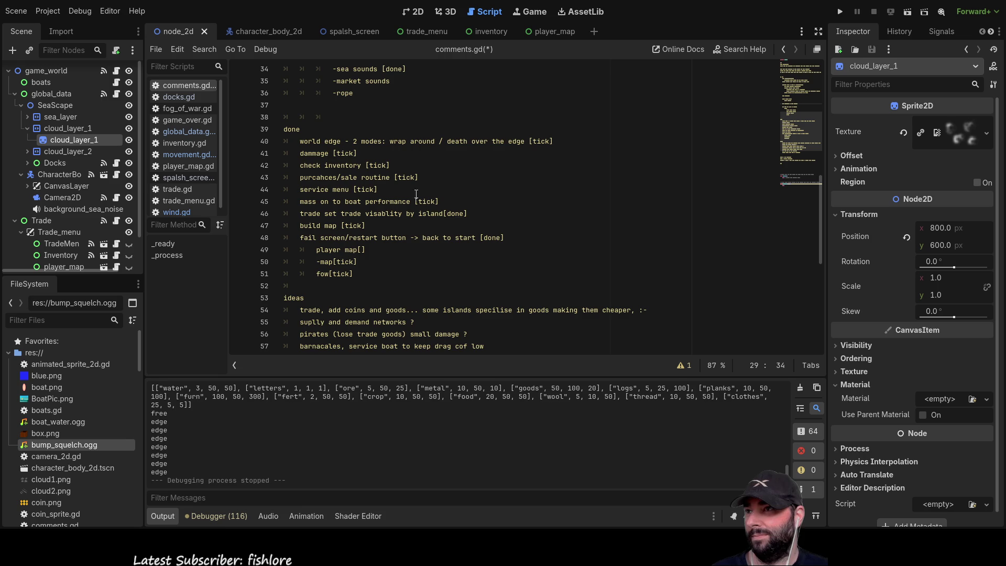
pyautogui.scroll(6, 430, 231)
pyautogui.scroll(3, 429, 225)
pyautogui.scroll(-3, 430, 223)
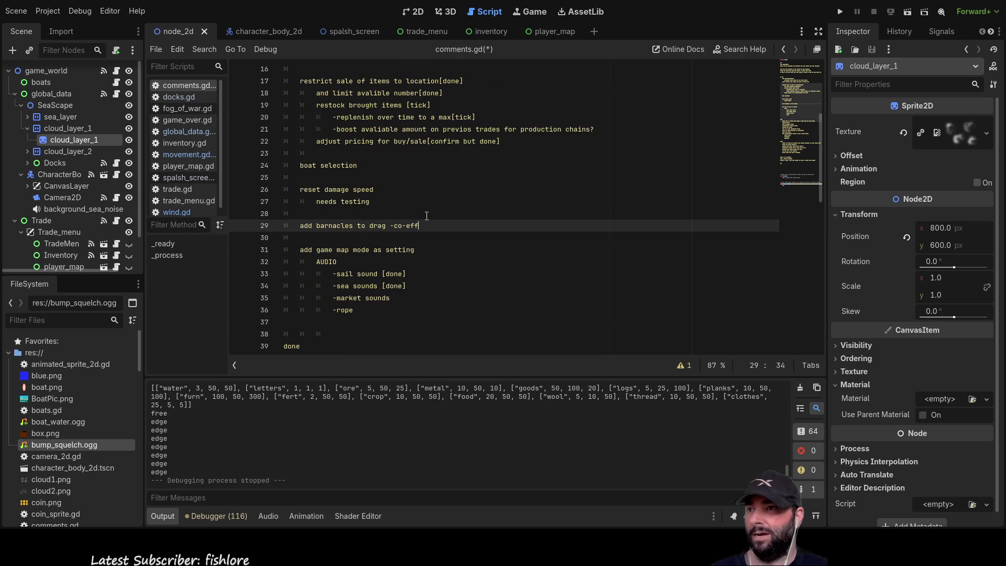
pyautogui.moveTo(429, 221); pyautogui.dragTo(310, 226)
pyautogui.click(335, 237)
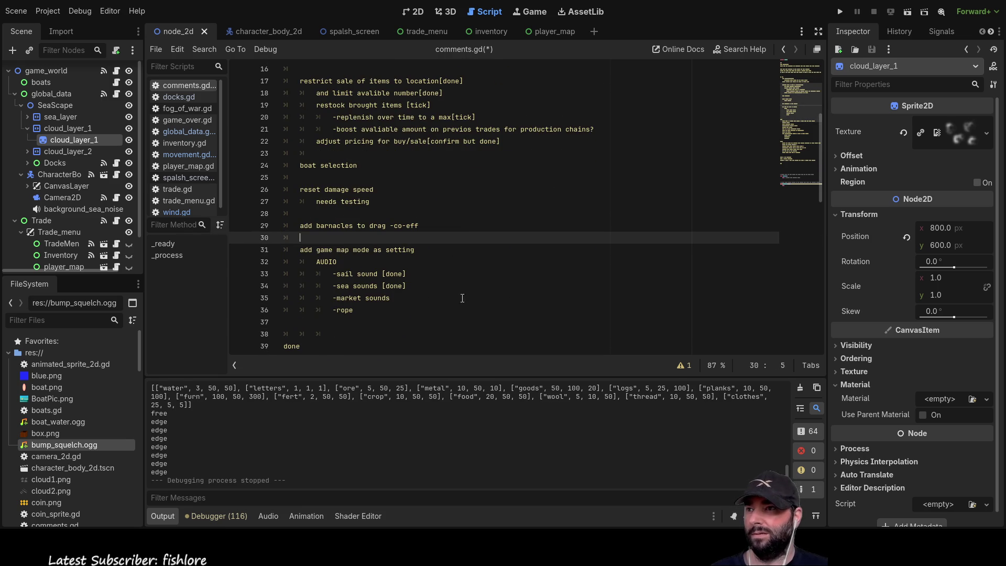